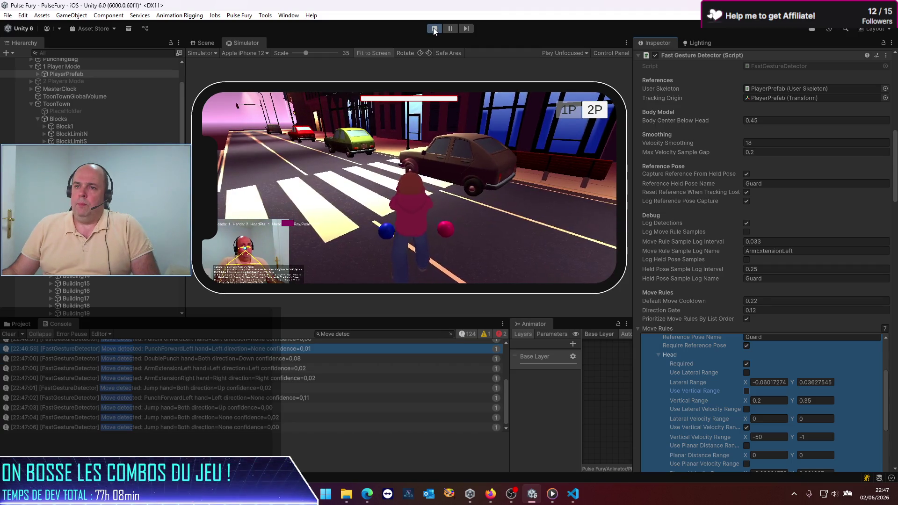
Stop the running play test and bring the Move Rules list into view in the Inspector.
{"action": "left_click", "coordinate": [433, 28]}
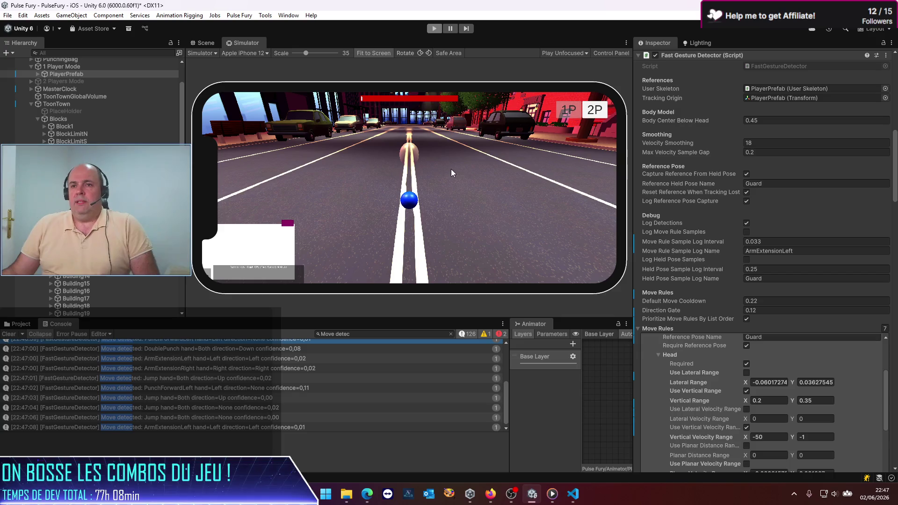
{"action": "scroll", "coordinate": [781, 252], "scroll_direction": "down", "scroll_amount": 4}
{"action": "scroll", "coordinate": [781, 252], "scroll_direction": "up", "scroll_amount": 5}
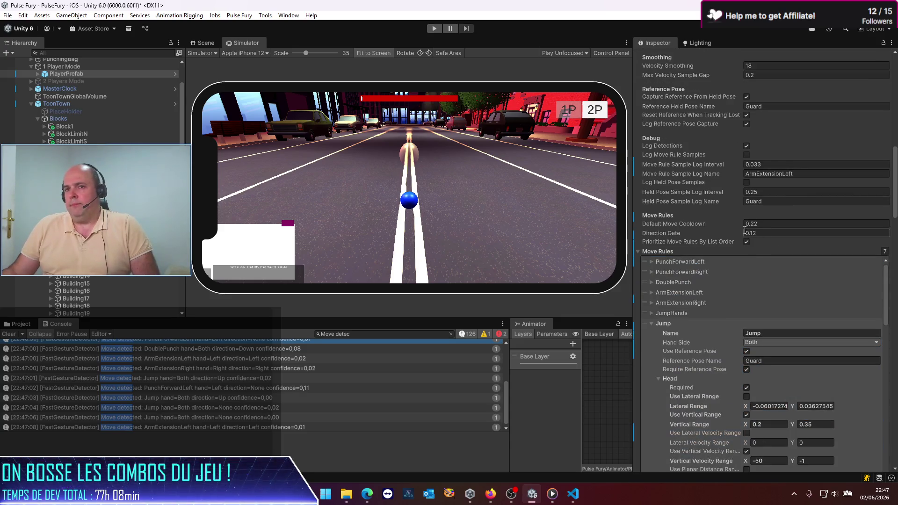
{"action": "scroll", "coordinate": [759, 205], "scroll_direction": "up", "scroll_amount": 8}
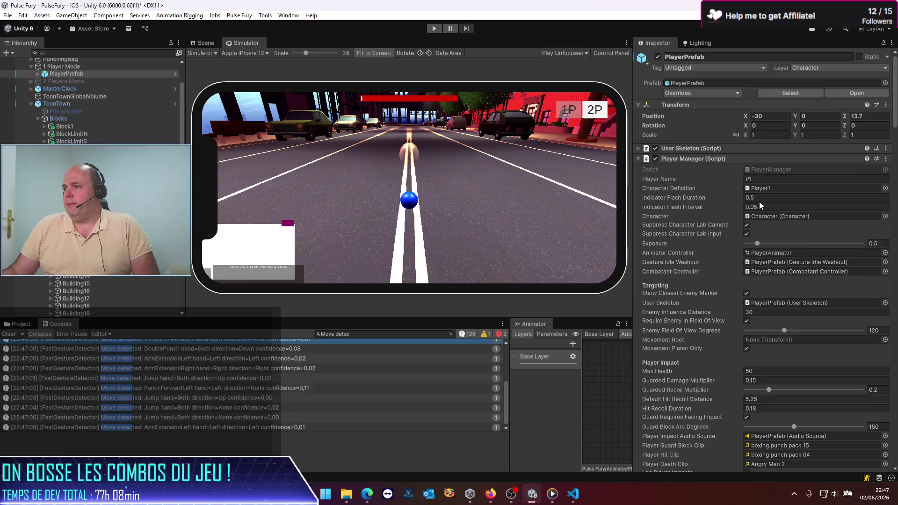
{"action": "scroll", "coordinate": [785, 189], "scroll_direction": "down", "scroll_amount": 3}
{"action": "scroll", "coordinate": [784, 189], "scroll_direction": "down", "scroll_amount": 12}
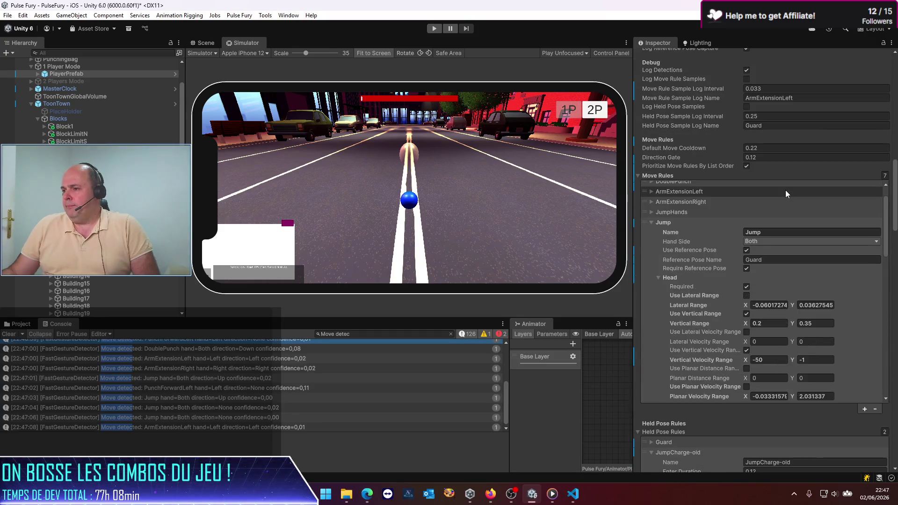
Expand the Jump move rule and uncheck Use Vertical Range under its Head check.
{"action": "left_click", "coordinate": [715, 220]}
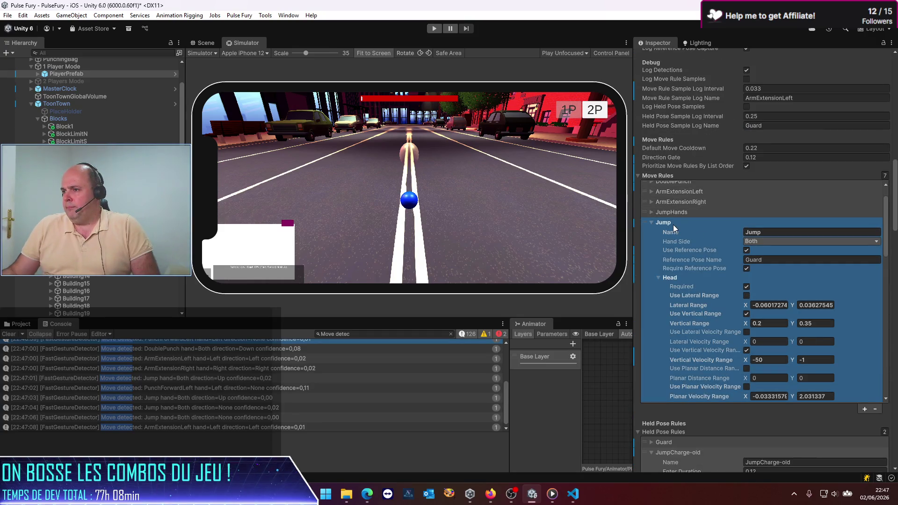
{"action": "left_click", "coordinate": [652, 223]}
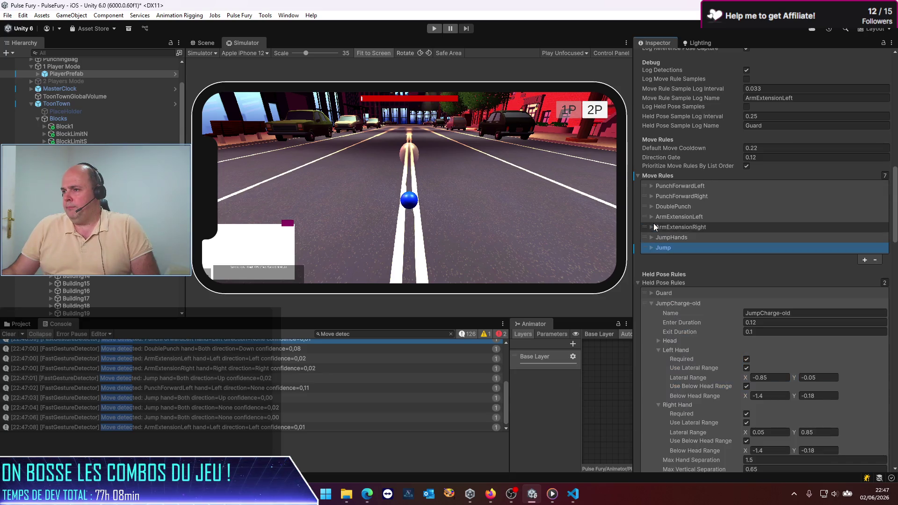
{"action": "left_click", "coordinate": [651, 248]}
{"action": "scroll", "coordinate": [723, 268], "scroll_direction": "down", "scroll_amount": 2}
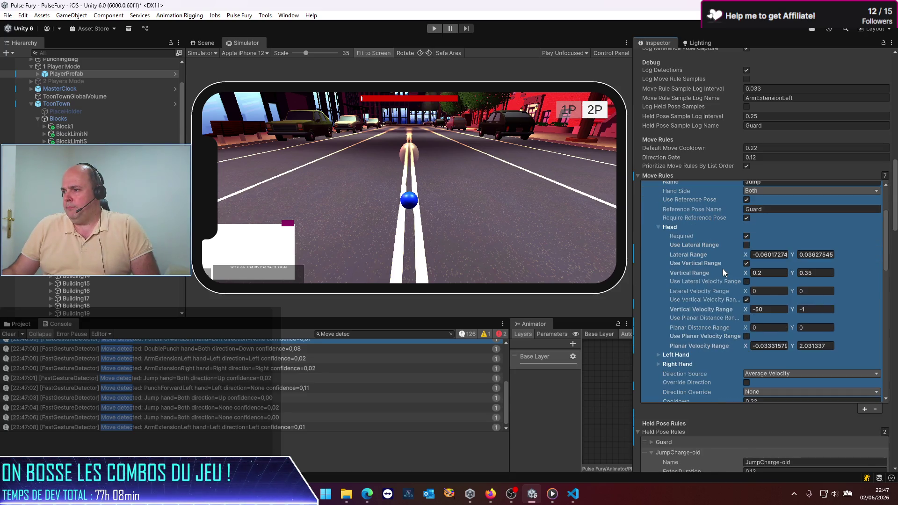
{"action": "left_click", "coordinate": [756, 273]}
{"action": "scroll", "coordinate": [689, 232], "scroll_direction": "up", "scroll_amount": 3}
Copy the edited Jump move rule from the scene instance.
{"action": "left_click", "coordinate": [668, 249]}
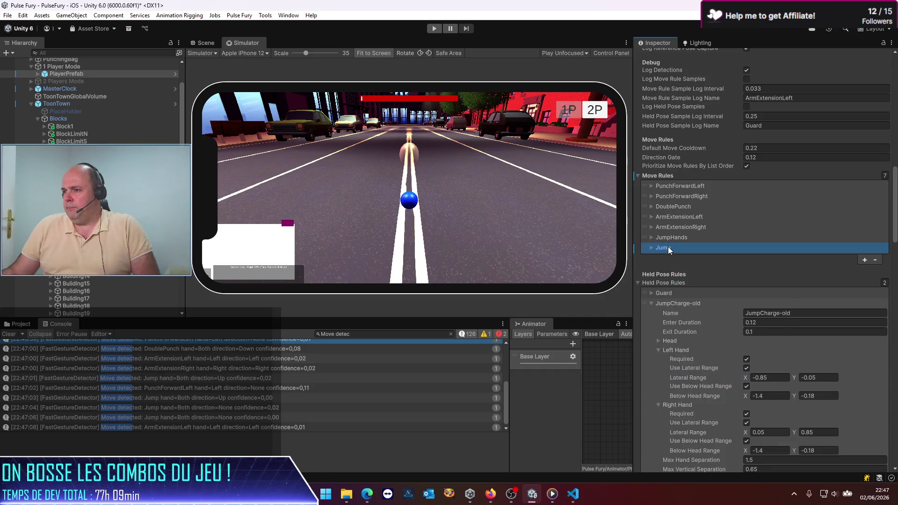
{"action": "right_click", "coordinate": [669, 249]}
{"action": "left_click", "coordinate": [694, 286]}
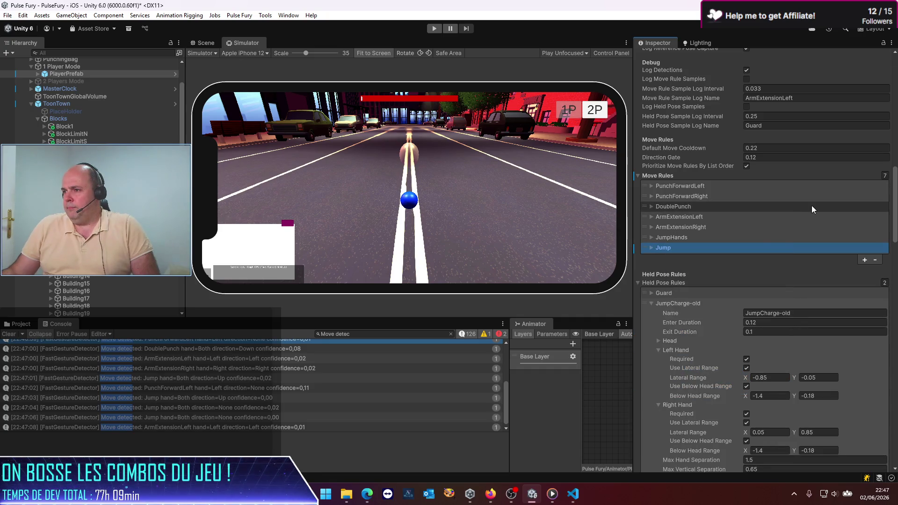
Revert the instance's Jump rule overrides to the PlayerPrefab values, then return to the Inspector's top.
{"action": "right_click", "coordinate": [678, 248]}
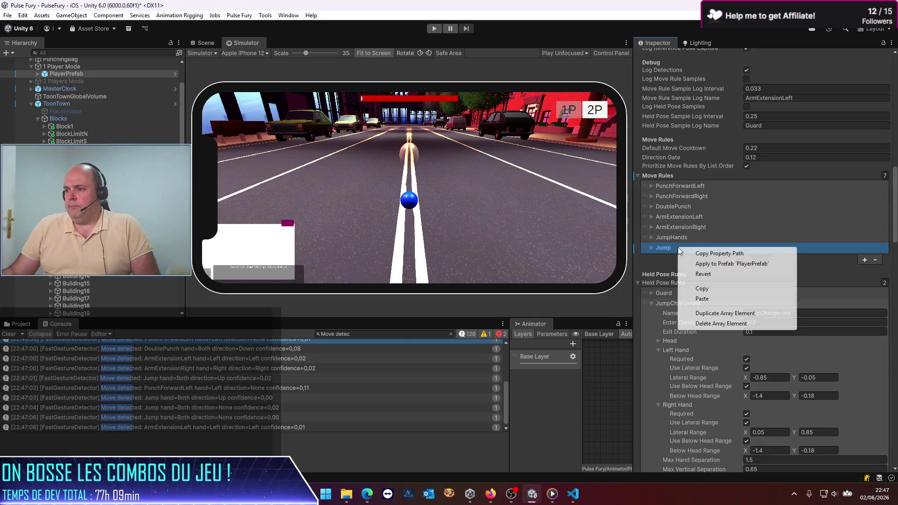
{"action": "left_click", "coordinate": [711, 274]}
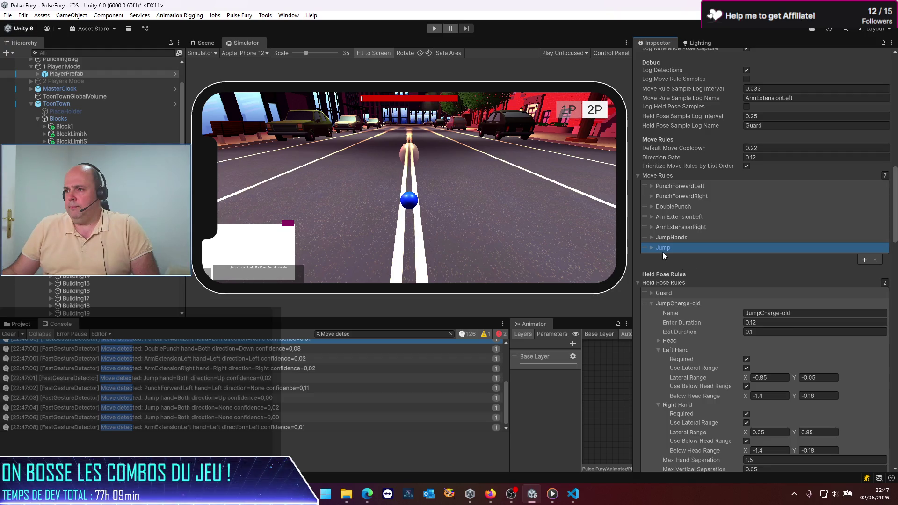
{"action": "left_click", "coordinate": [663, 237]}
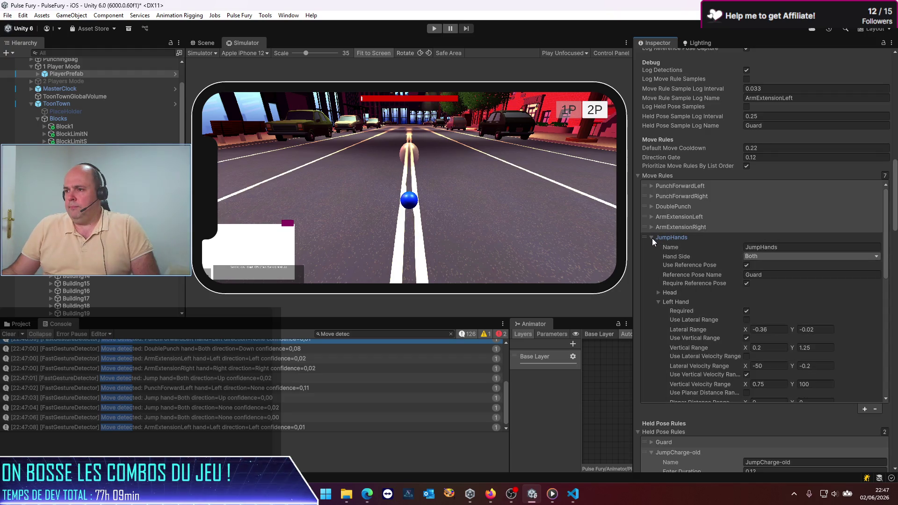
{"action": "left_click", "coordinate": [652, 238]}
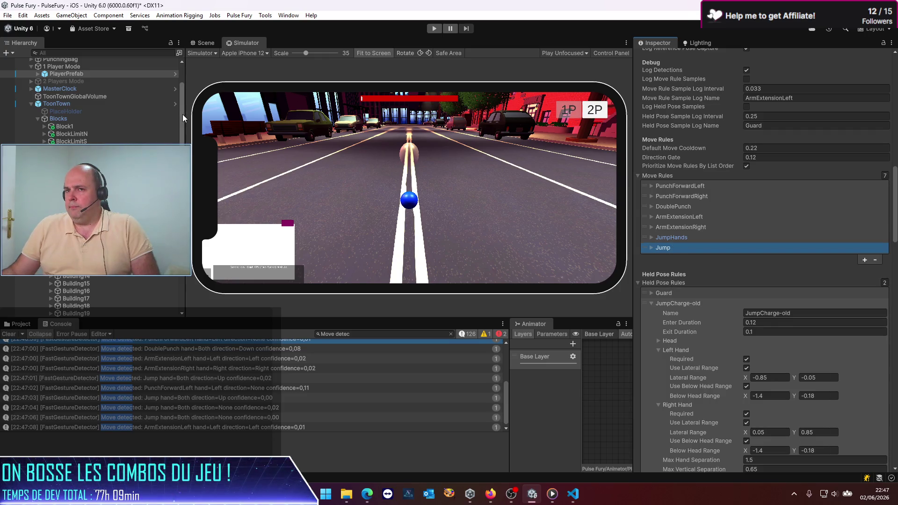
{"action": "scroll", "coordinate": [117, 106], "scroll_direction": "up", "scroll_amount": 3}
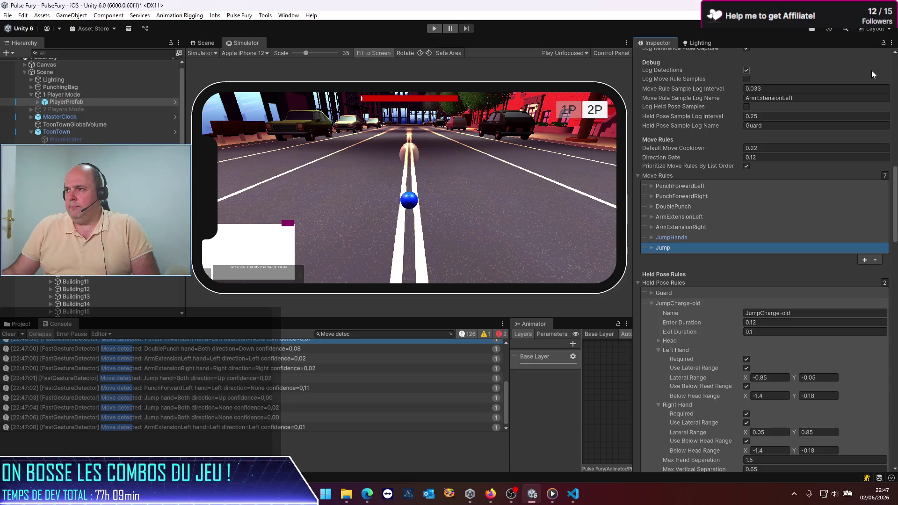
{"action": "scroll", "coordinate": [867, 78], "scroll_direction": "up", "scroll_amount": 10}
{"action": "scroll", "coordinate": [864, 82], "scroll_direction": "up", "scroll_amount": 10}
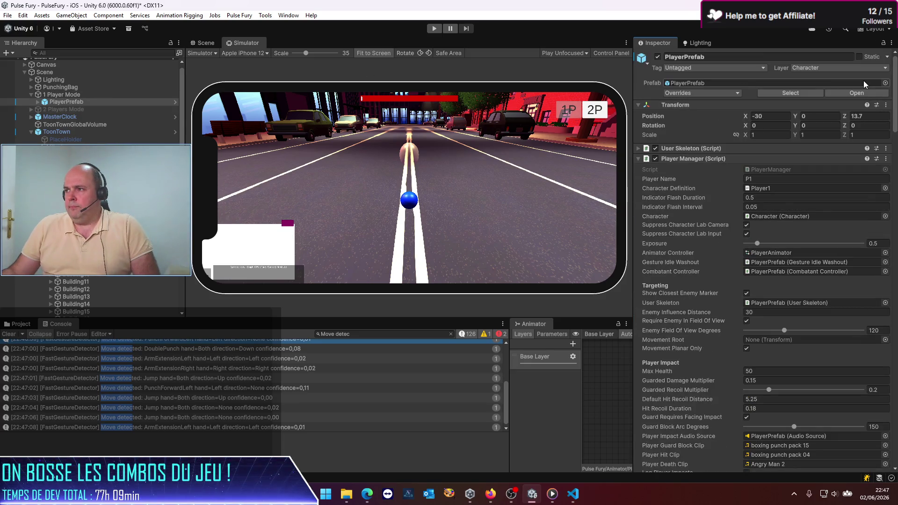
Open PlayerPrefab in prefab mode and scroll down to its Move Rules.
{"action": "left_click", "coordinate": [856, 93]}
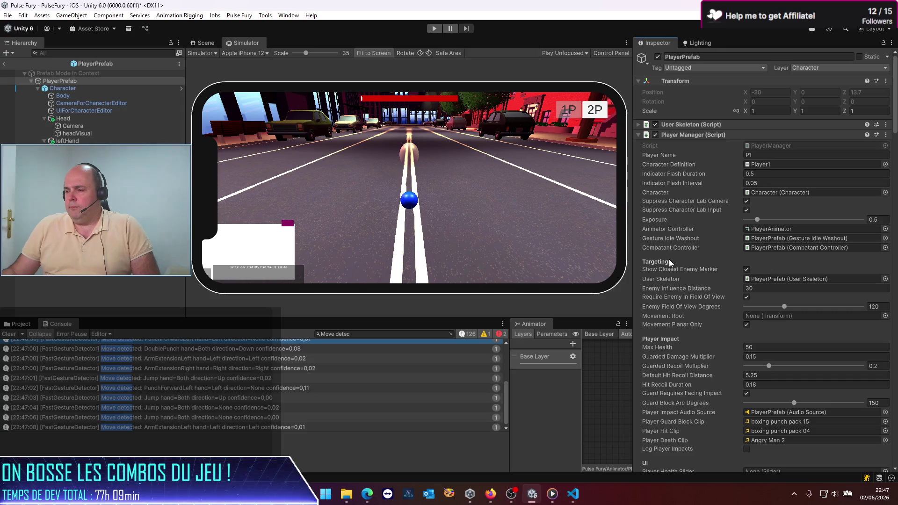
{"action": "scroll", "coordinate": [767, 334], "scroll_direction": "down", "scroll_amount": 5}
{"action": "scroll", "coordinate": [767, 334], "scroll_direction": "down", "scroll_amount": 10}
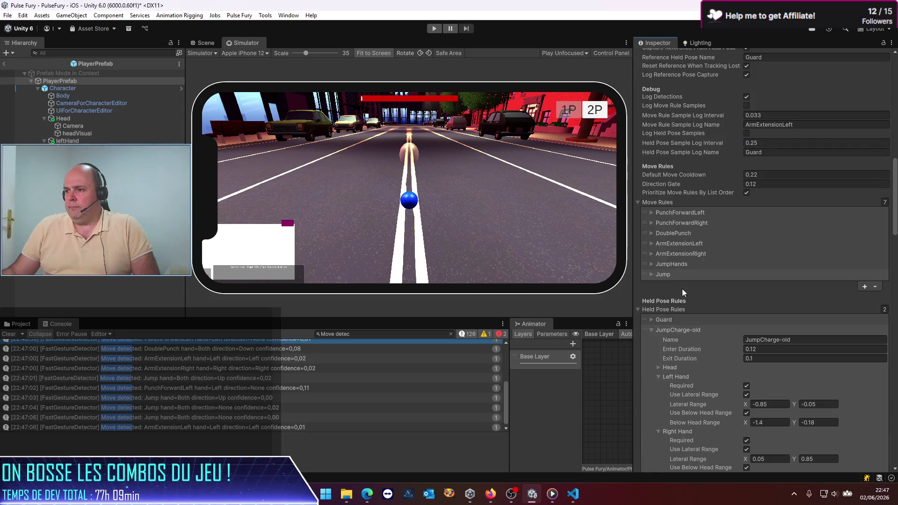
Paste the copied settings into the prefab's Jump rule and expand it to verify them.
{"action": "left_click", "coordinate": [651, 275]}
{"action": "left_click", "coordinate": [649, 274]}
{"action": "left_click", "coordinate": [647, 275]}
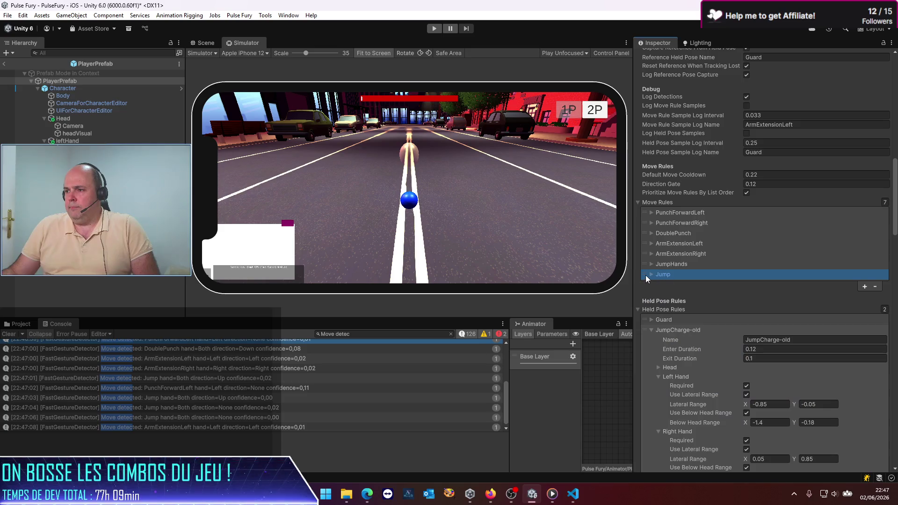
{"action": "right_click", "coordinate": [663, 274]}
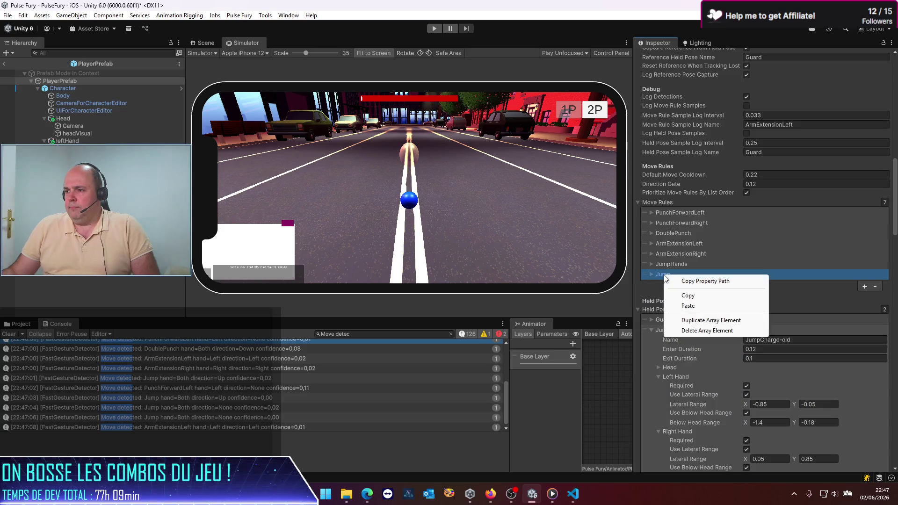
{"action": "left_click", "coordinate": [687, 307]}
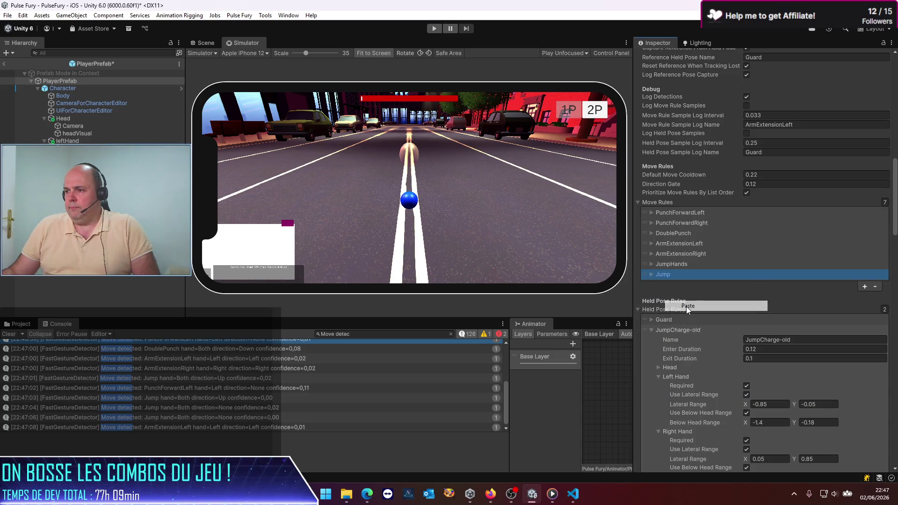
{"action": "left_click", "coordinate": [651, 274]}
{"action": "scroll", "coordinate": [741, 309], "scroll_direction": "down", "scroll_amount": 3}
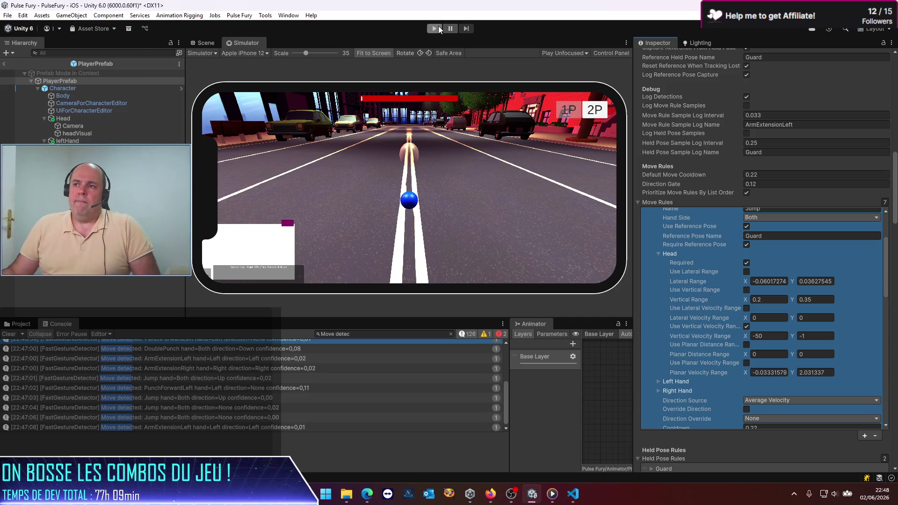
Start play mode, clear the Console, test jump and punch gestures, then show the Scene view.
{"action": "left_click", "coordinate": [438, 29]}
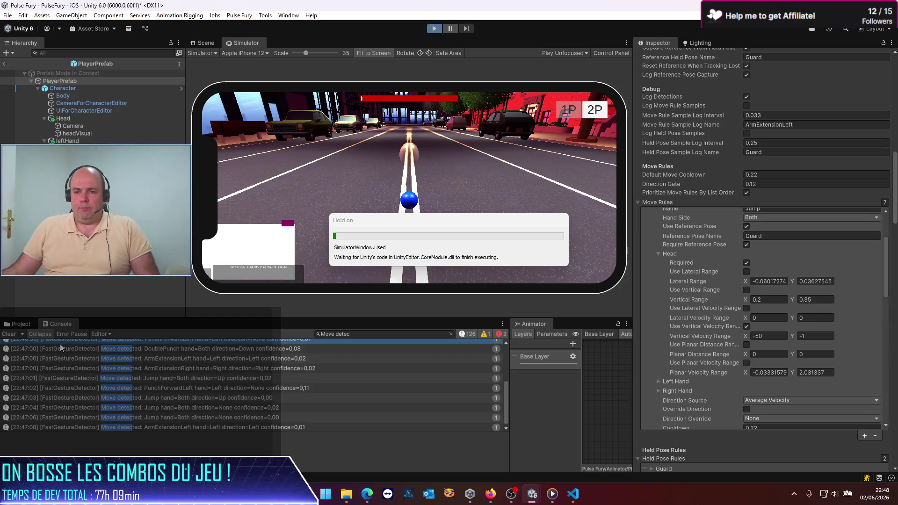
{"action": "left_click", "coordinate": [8, 335]}
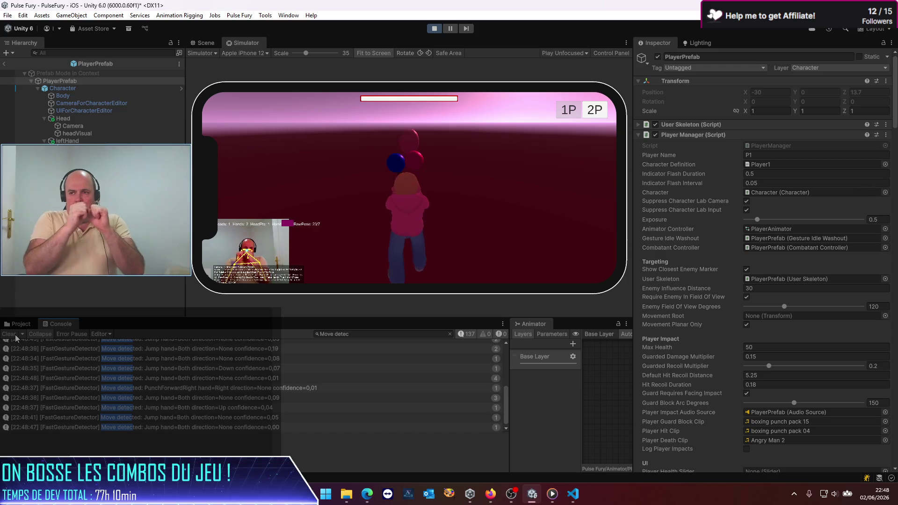
{"action": "left_click", "coordinate": [204, 43]}
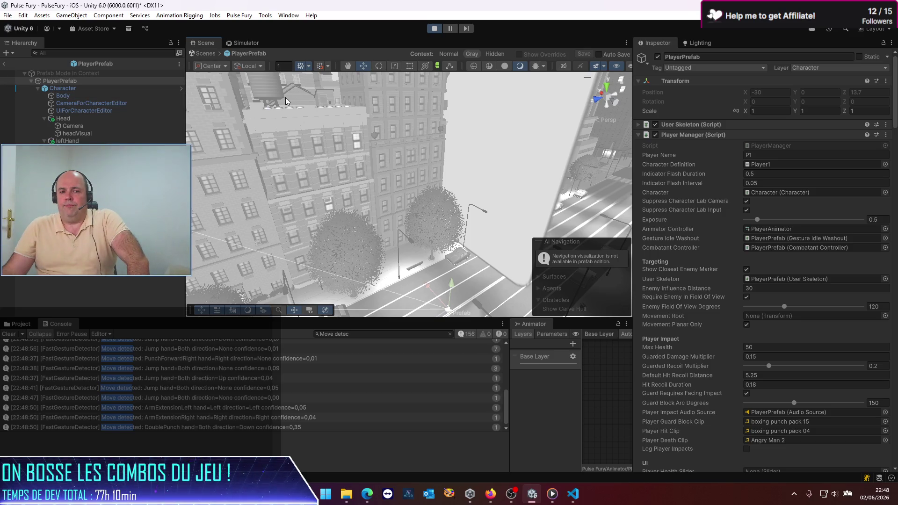
Stop and restart play mode to test the updated PlayerPrefab again.
{"action": "left_click", "coordinate": [434, 30]}
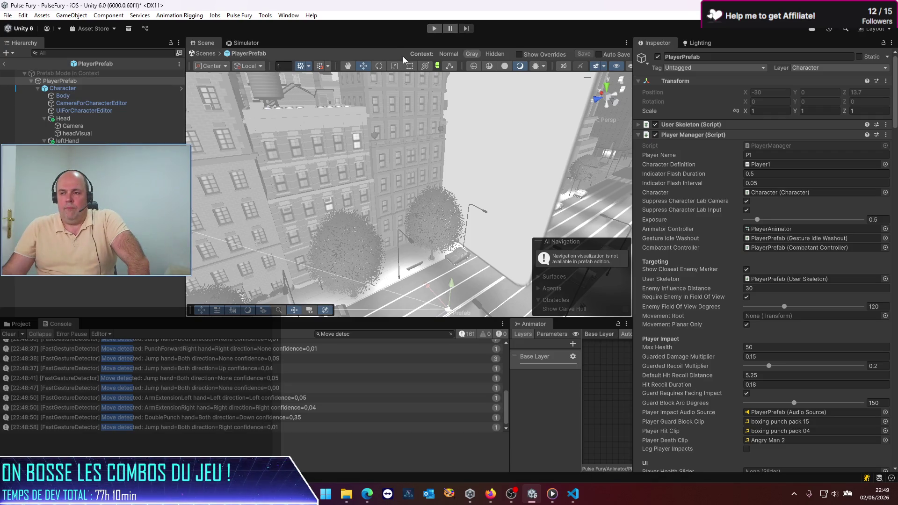
{"action": "left_click", "coordinate": [435, 28]}
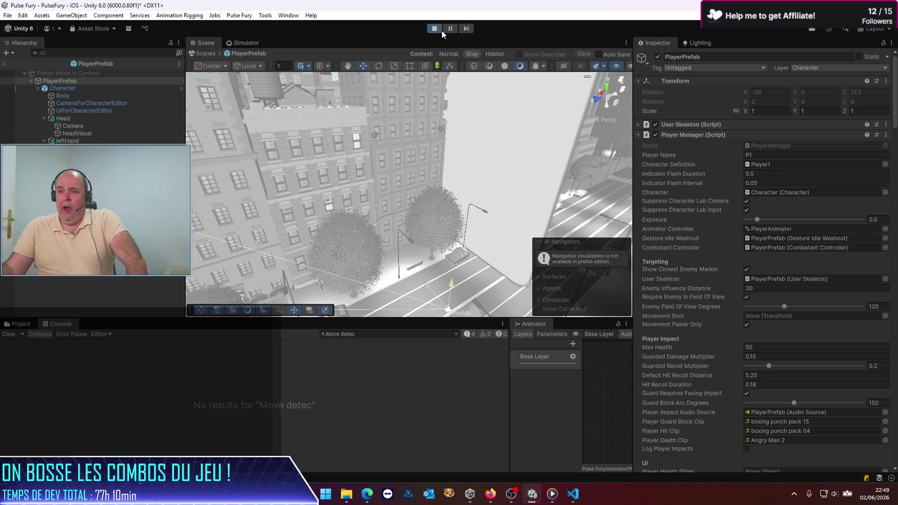
Maximize the Simulator view, test the boxer's jump and punch moves, then exit play mode.
{"action": "left_click", "coordinate": [241, 43]}
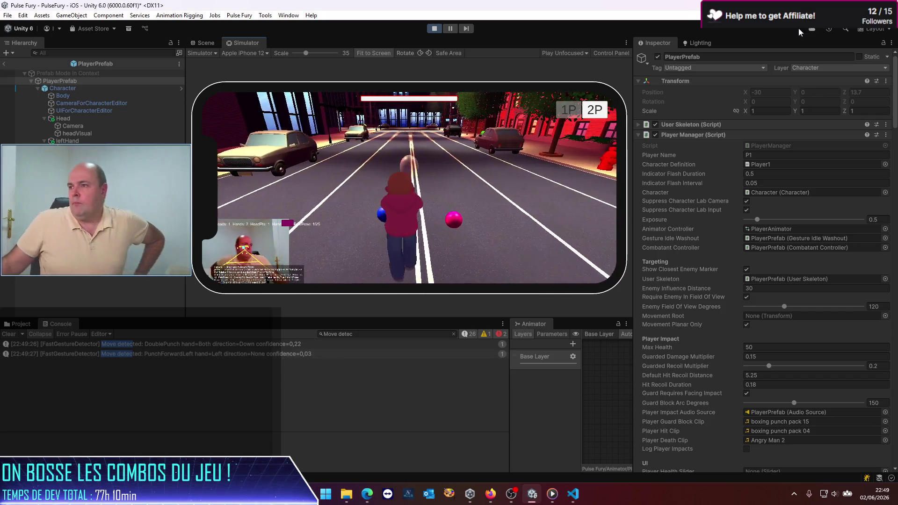
{"action": "left_click", "coordinate": [626, 45]}
{"action": "left_click", "coordinate": [652, 69]}
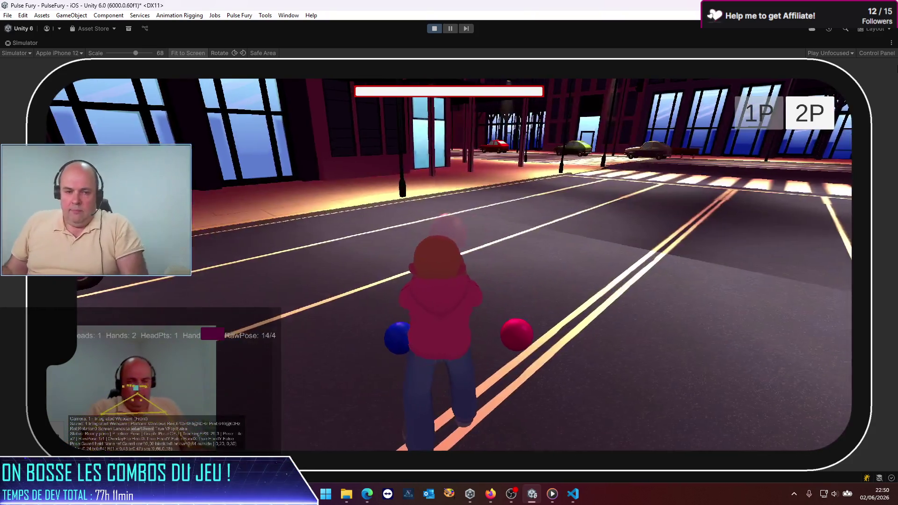
{"action": "left_click", "coordinate": [433, 29]}
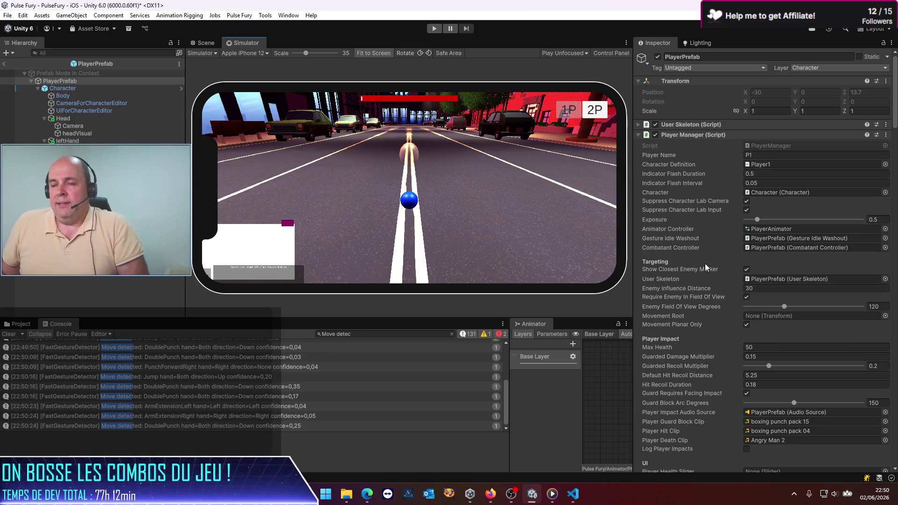
Tick Required under the PlayerPrefab Jump rule's Rearm Head settings.
{"action": "scroll", "coordinate": [727, 257], "scroll_direction": "down", "scroll_amount": 15}
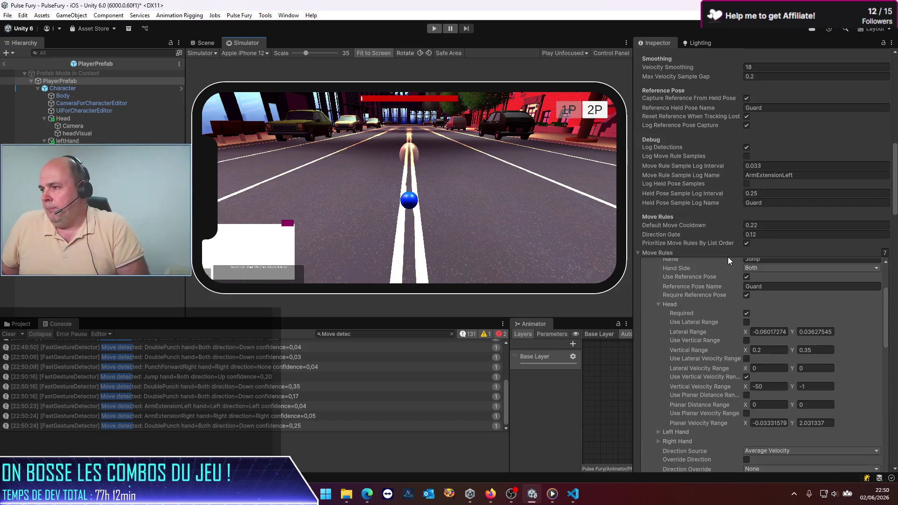
{"action": "scroll", "coordinate": [767, 330], "scroll_direction": "up", "scroll_amount": 5}
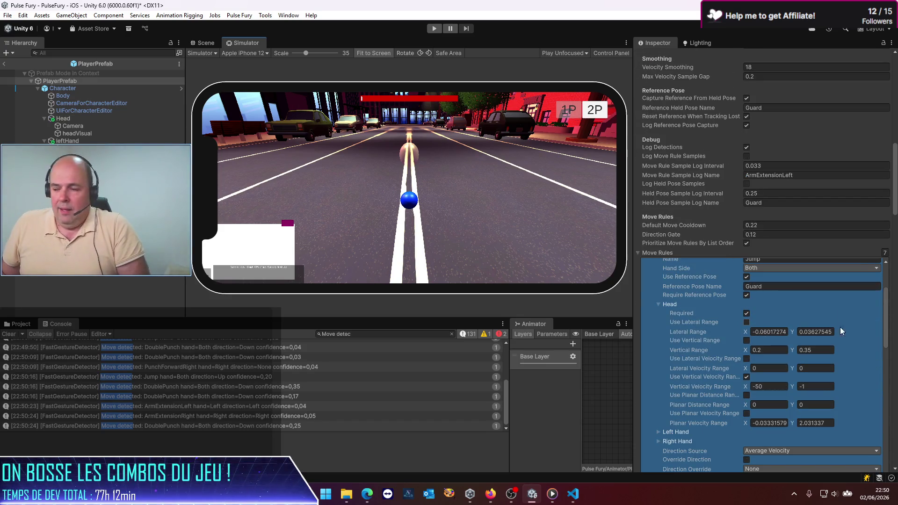
{"action": "scroll", "coordinate": [877, 335], "scroll_direction": "down", "scroll_amount": 7}
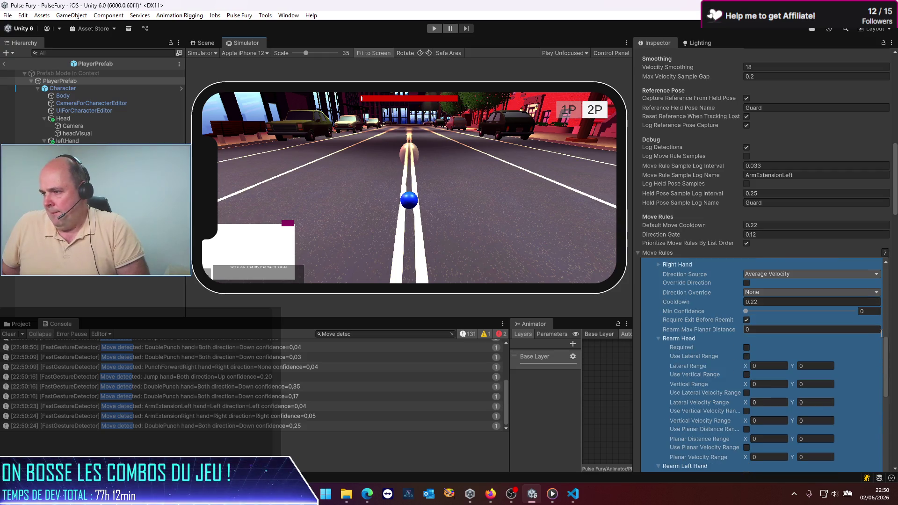
{"action": "left_click", "coordinate": [746, 347]}
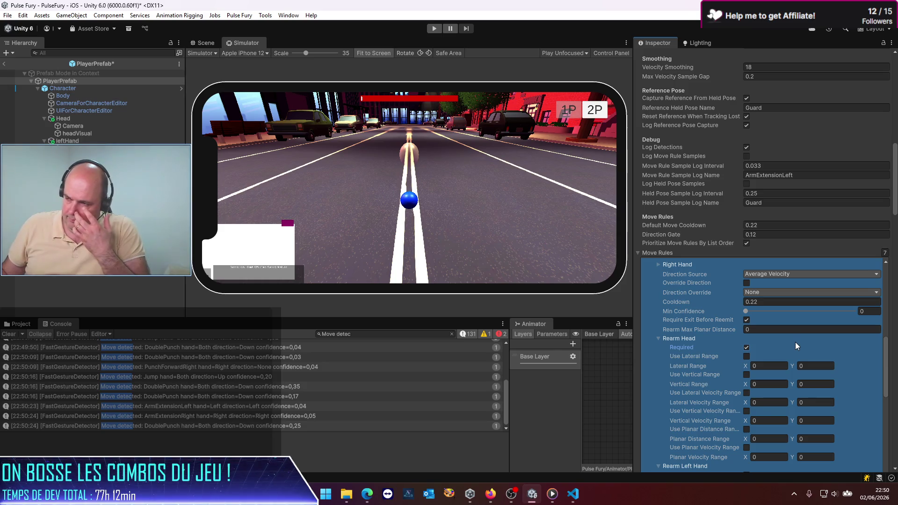
Set the Jump rule's Rearm Left Hand Vertical Range to -0.1 to 0.1 and save PlayerPrefab.
{"action": "scroll", "coordinate": [795, 342], "scroll_direction": "down", "scroll_amount": 10}
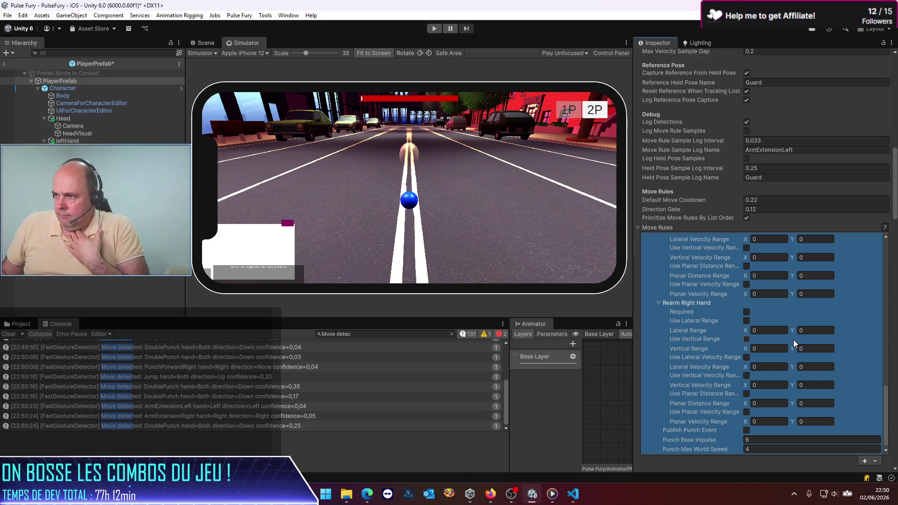
{"action": "scroll", "coordinate": [793, 339], "scroll_direction": "up", "scroll_amount": 5}
{"action": "scroll", "coordinate": [792, 340], "scroll_direction": "up", "scroll_amount": 2}
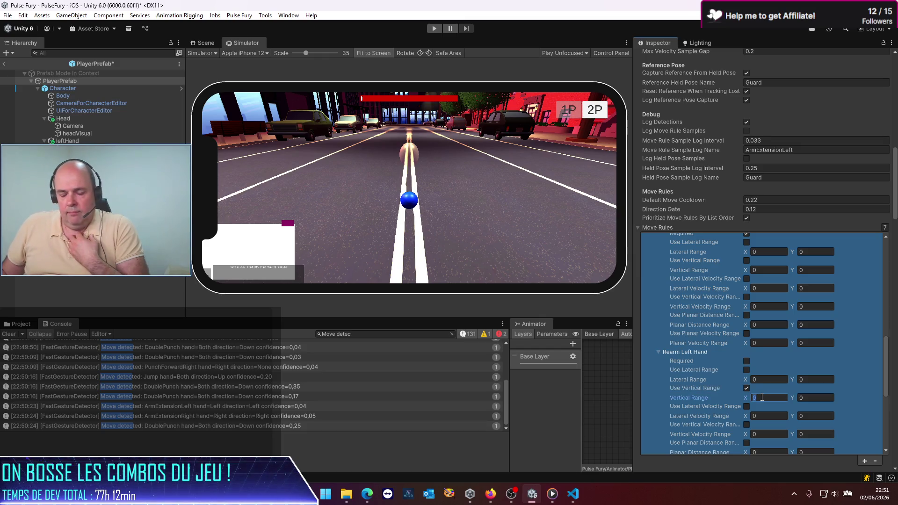
{"action": "type", "text": "-0.1"}
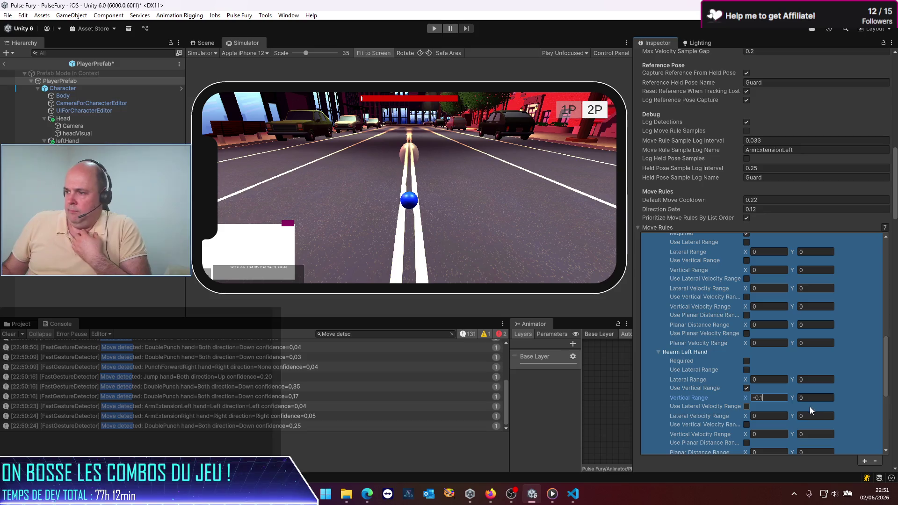
{"action": "key", "text": "Return"}
{"action": "left_click", "coordinate": [746, 405]}
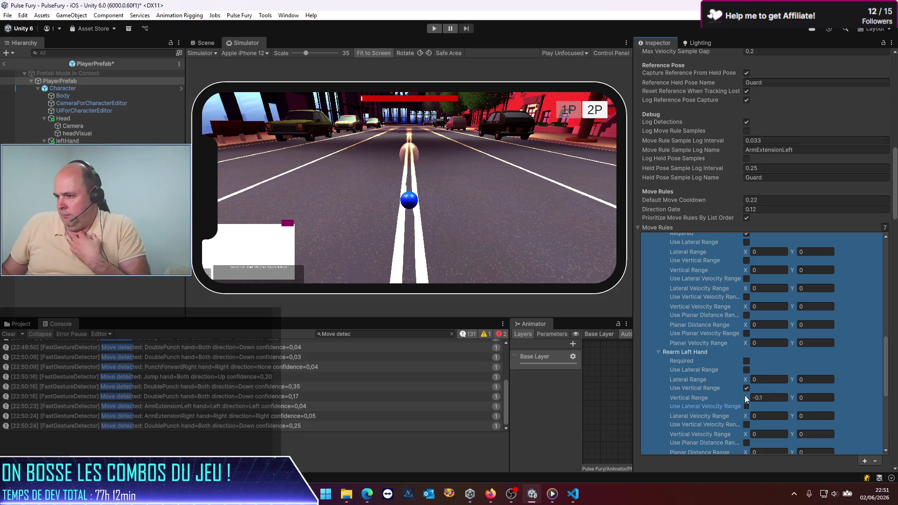
{"action": "left_click", "coordinate": [818, 399]}
{"action": "type", "text": ".1"}
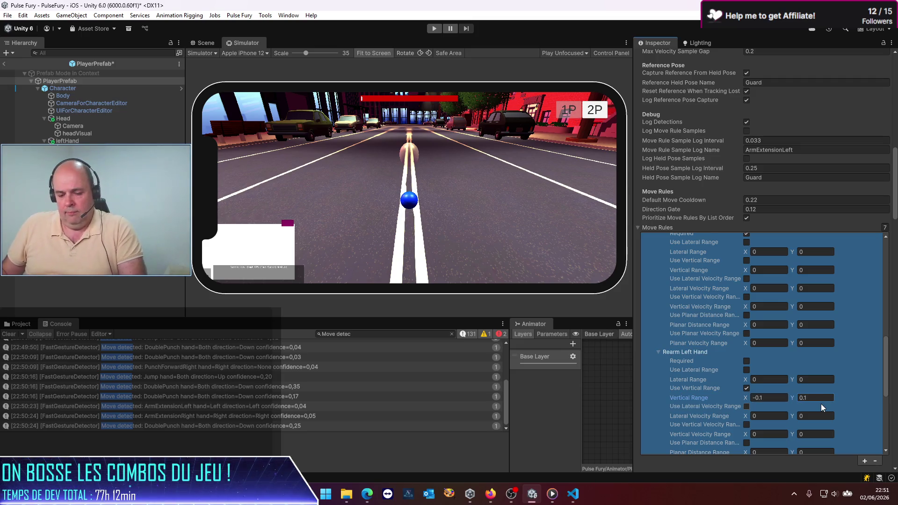
{"action": "key", "text": "ctrl+s"}
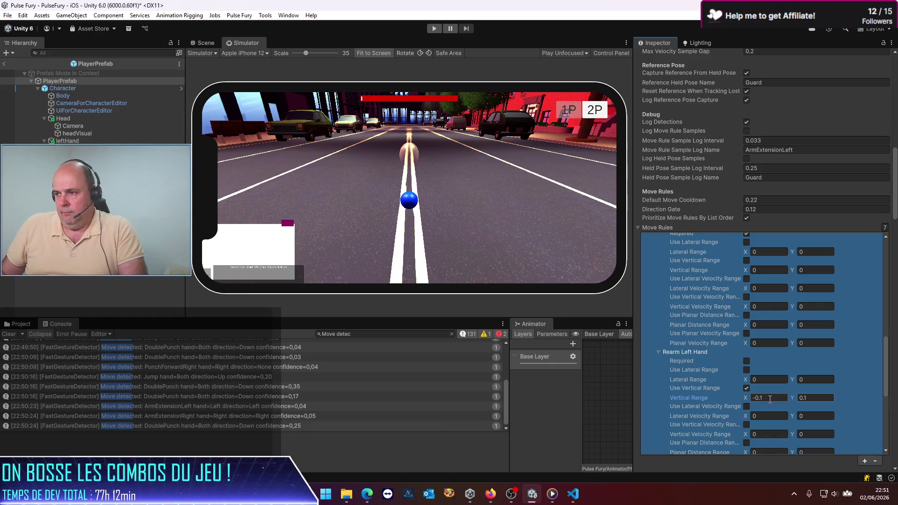
Turn off Use Vertical Range under the Jump rule's Rearm Left Hand.
{"action": "left_click", "coordinate": [746, 388]}
{"action": "scroll", "coordinate": [748, 422], "scroll_direction": "up", "scroll_amount": 5}
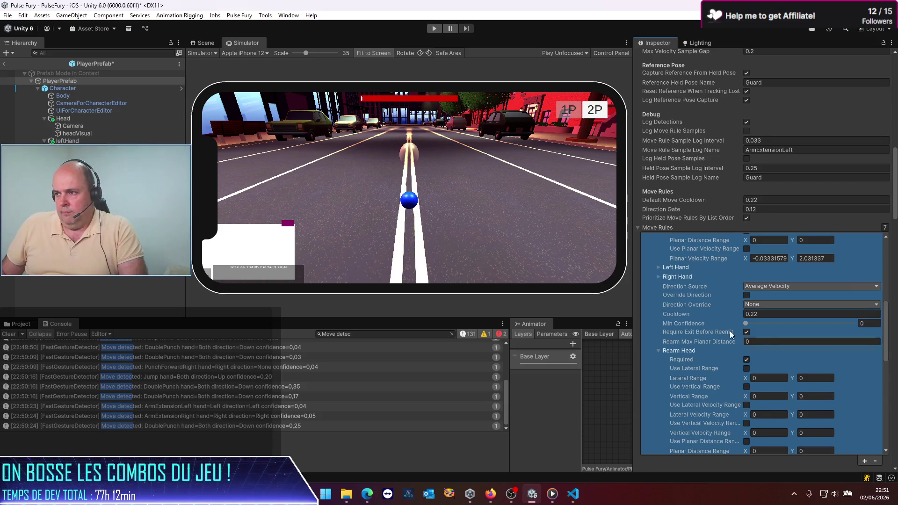
{"action": "scroll", "coordinate": [751, 379], "scroll_direction": "down", "scroll_amount": 2}
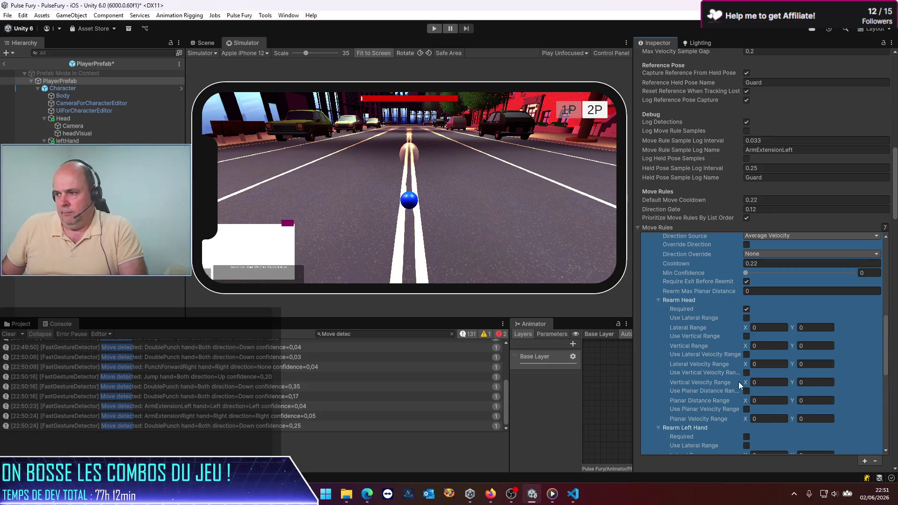
{"action": "scroll", "coordinate": [746, 423], "scroll_direction": "down", "scroll_amount": 3}
{"action": "scroll", "coordinate": [744, 419], "scroll_direction": "up", "scroll_amount": 1}
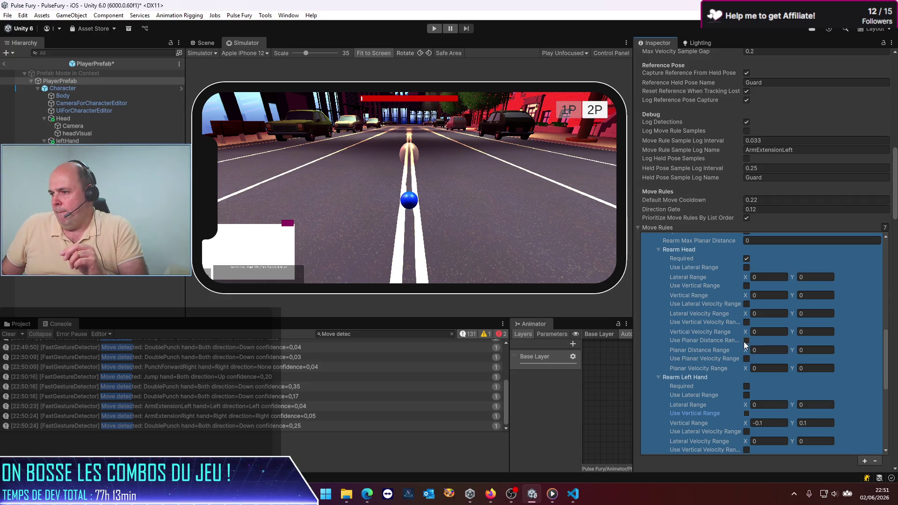
Enable Rearm Head's Planar Distance Range with upper limit 0.2 and save the prefab.
{"action": "left_click", "coordinate": [747, 341]}
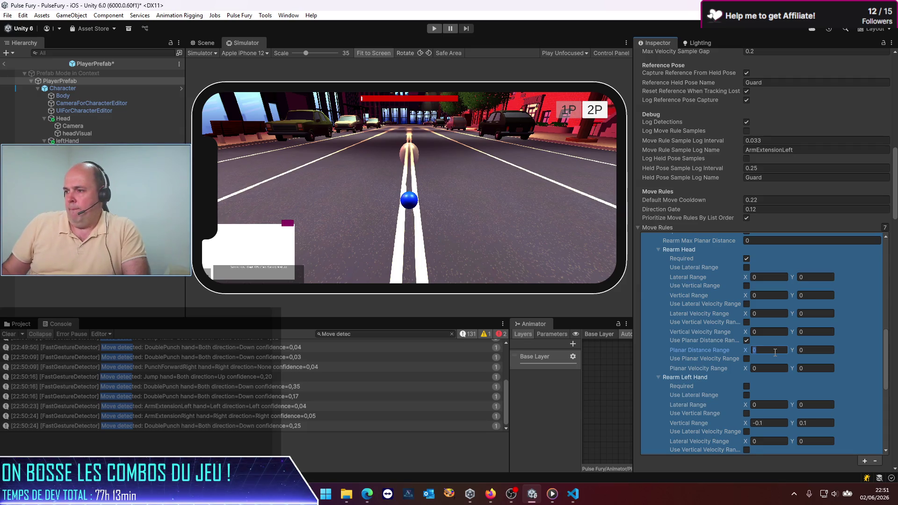
{"action": "left_click", "coordinate": [822, 349]}
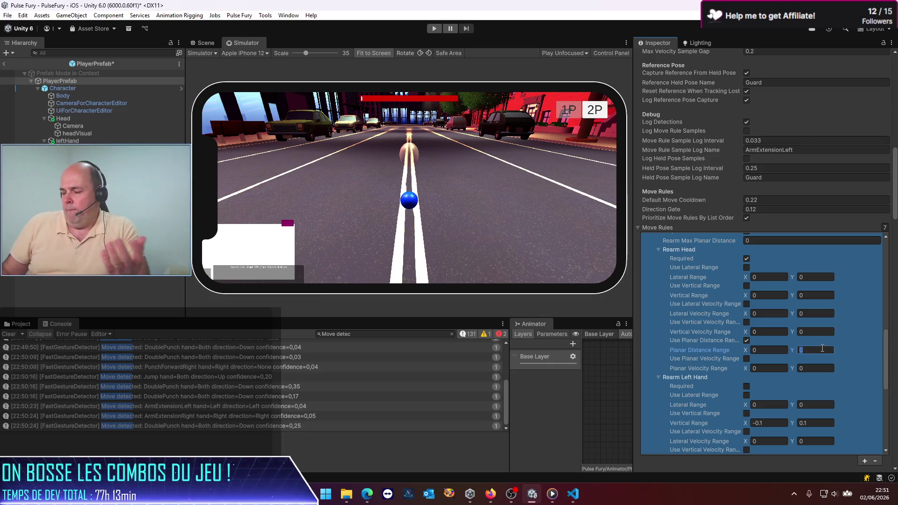
{"action": "type", "text": "0.2"}
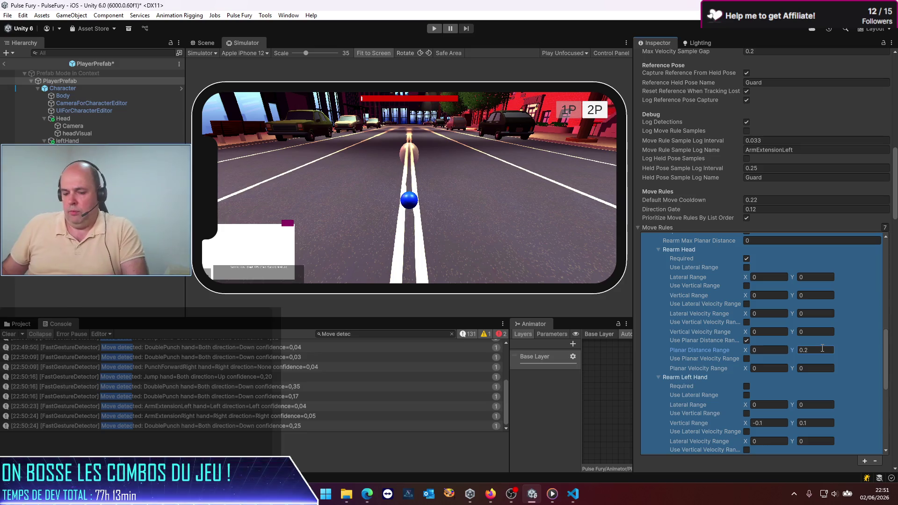
{"action": "key", "text": "Return"}
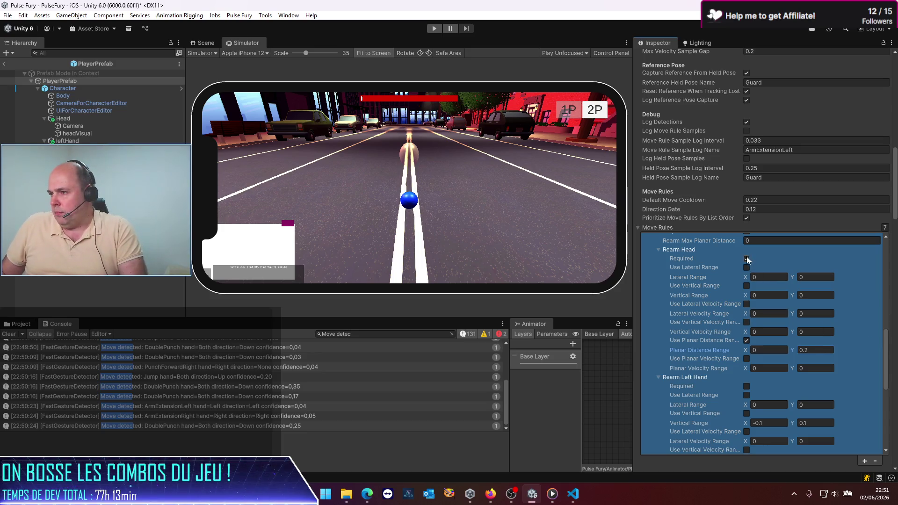
{"action": "scroll", "coordinate": [719, 348], "scroll_direction": "down", "scroll_amount": 8}
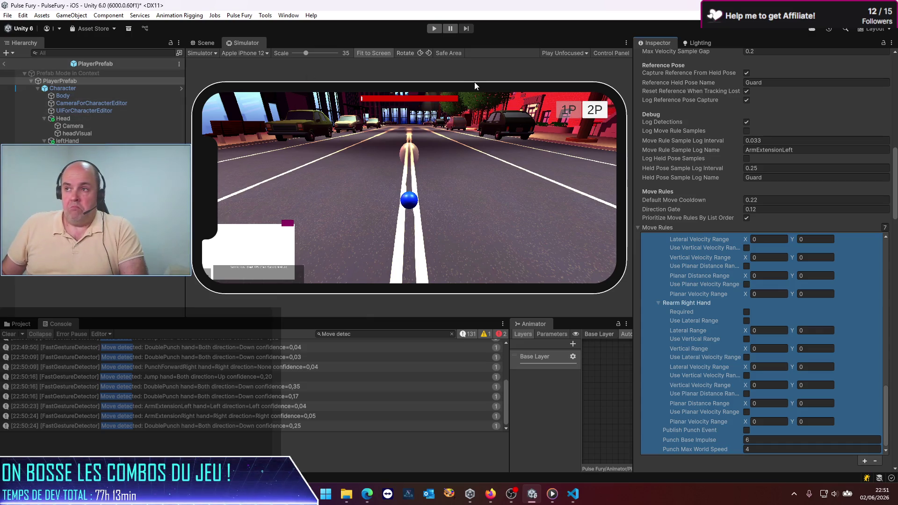
Start play mode and test jump and punch gestures while watching the Move detected logs.
{"action": "left_click", "coordinate": [433, 29]}
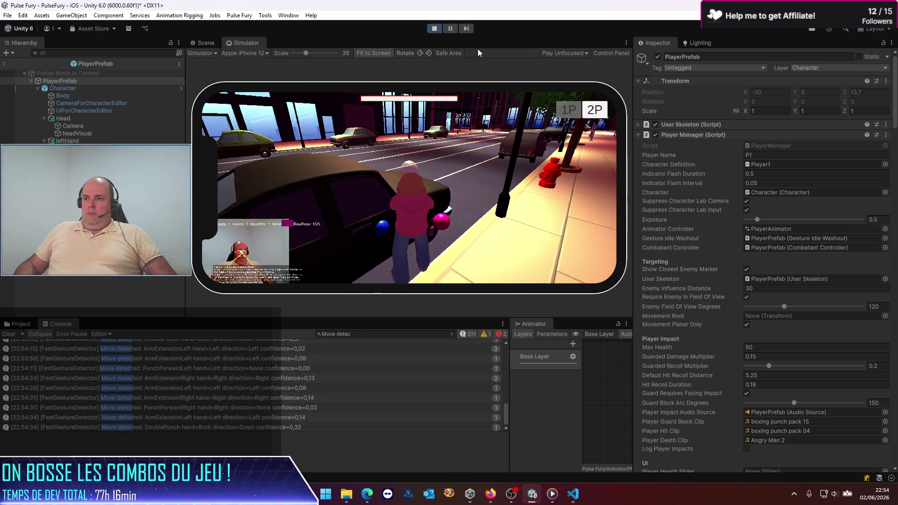
{"action": "left_click", "coordinate": [436, 32]}
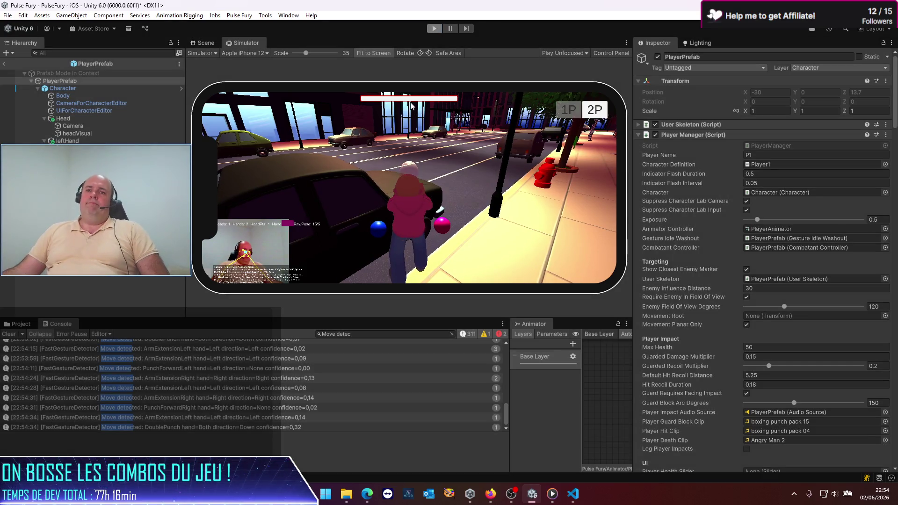
{"action": "scroll", "coordinate": [678, 330], "scroll_direction": "down", "scroll_amount": 15}
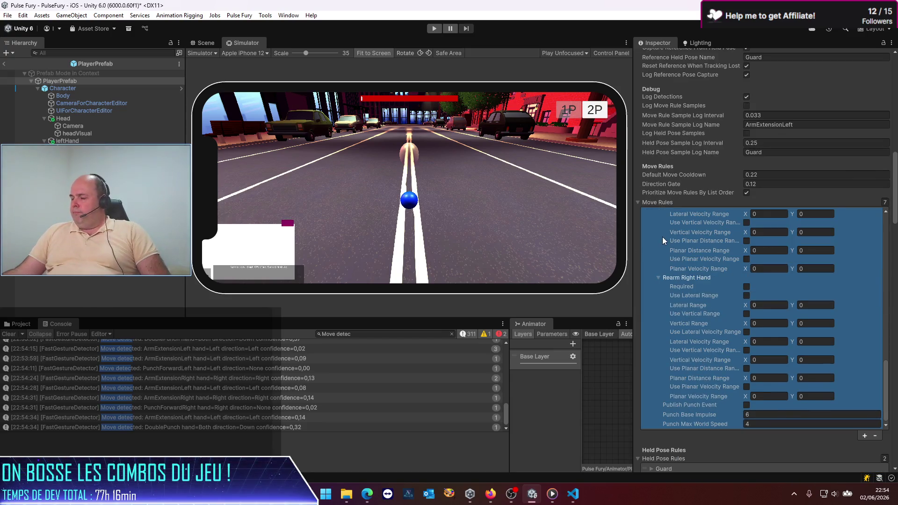
{"action": "scroll", "coordinate": [662, 239], "scroll_direction": "up", "scroll_amount": 5}
{"action": "scroll", "coordinate": [659, 238], "scroll_direction": "up", "scroll_amount": 2}
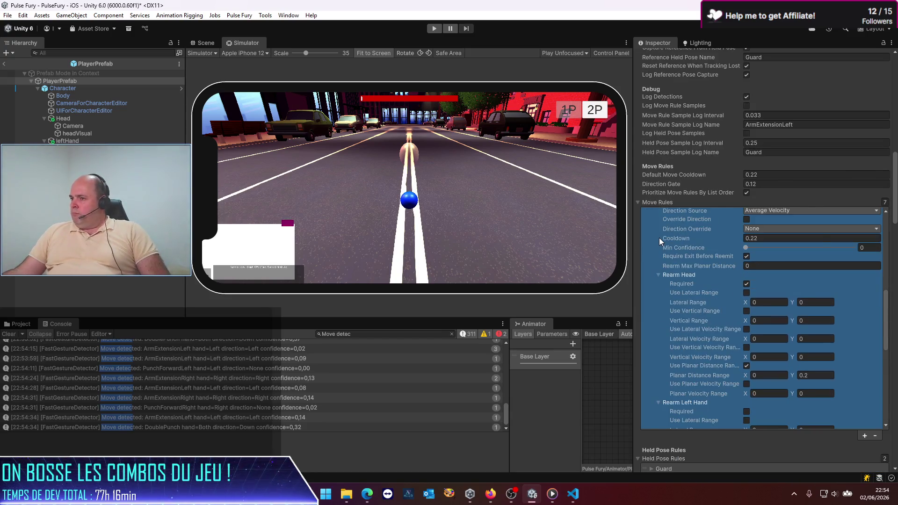
{"action": "scroll", "coordinate": [658, 235], "scroll_direction": "down", "scroll_amount": 6}
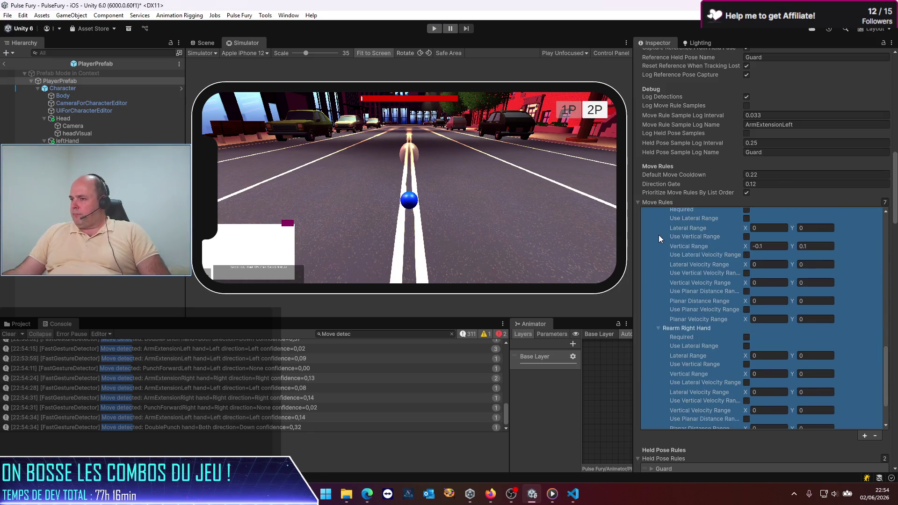
{"action": "scroll", "coordinate": [660, 250], "scroll_direction": "down", "scroll_amount": 3}
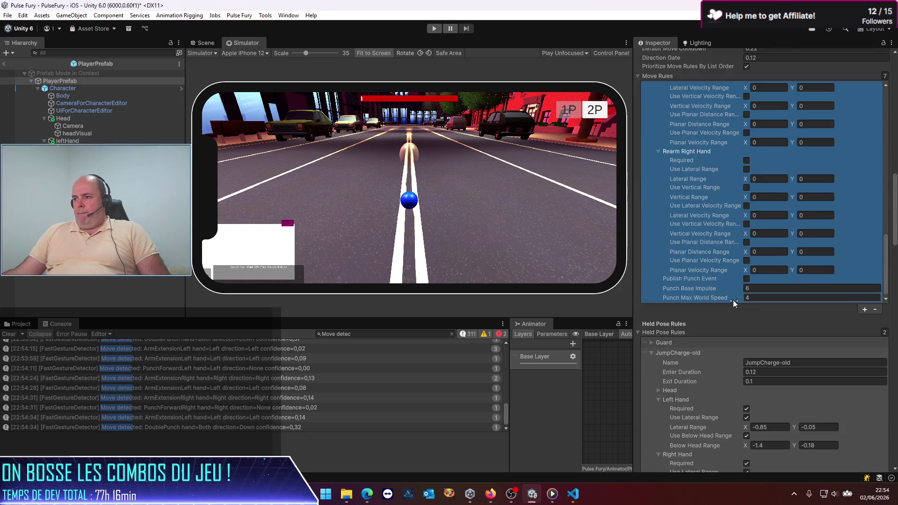
{"action": "scroll", "coordinate": [713, 288], "scroll_direction": "up", "scroll_amount": 5}
{"action": "scroll", "coordinate": [713, 289], "scroll_direction": "up", "scroll_amount": 5}
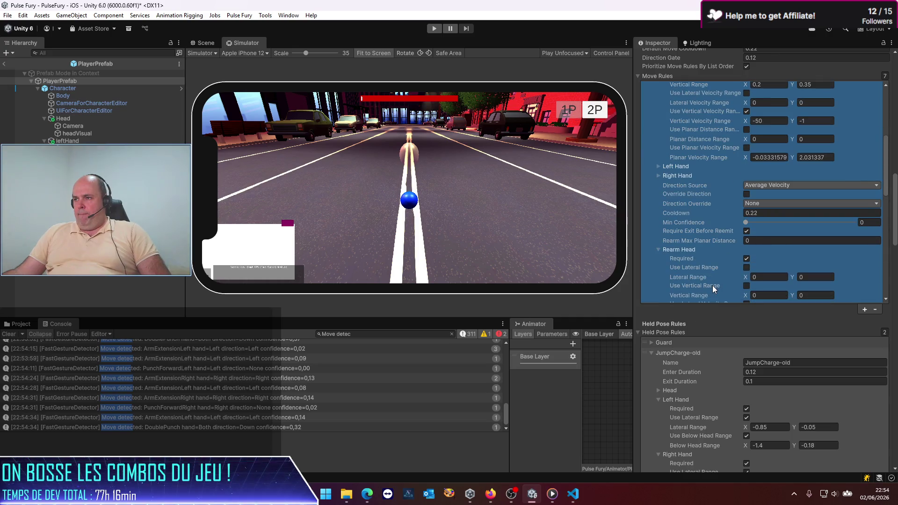
{"action": "scroll", "coordinate": [712, 288], "scroll_direction": "up", "scroll_amount": 6}
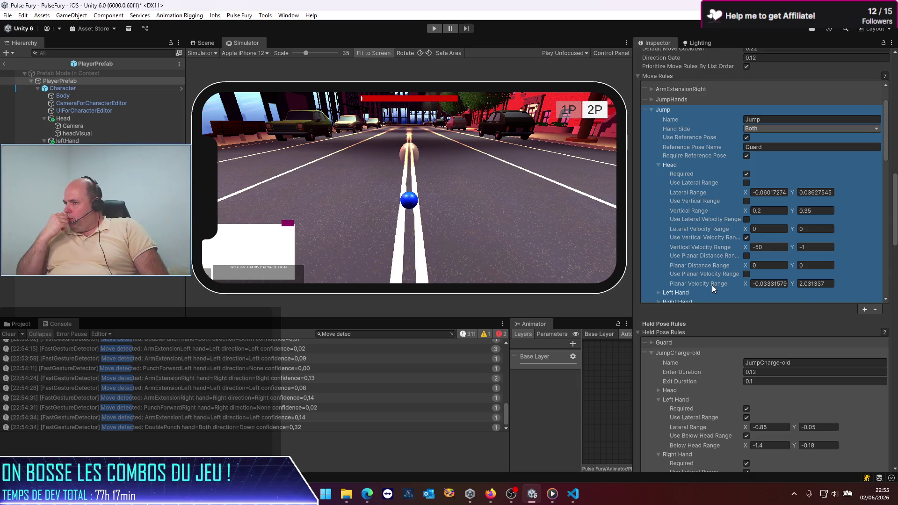
{"action": "scroll", "coordinate": [724, 219], "scroll_direction": "down", "scroll_amount": 3}
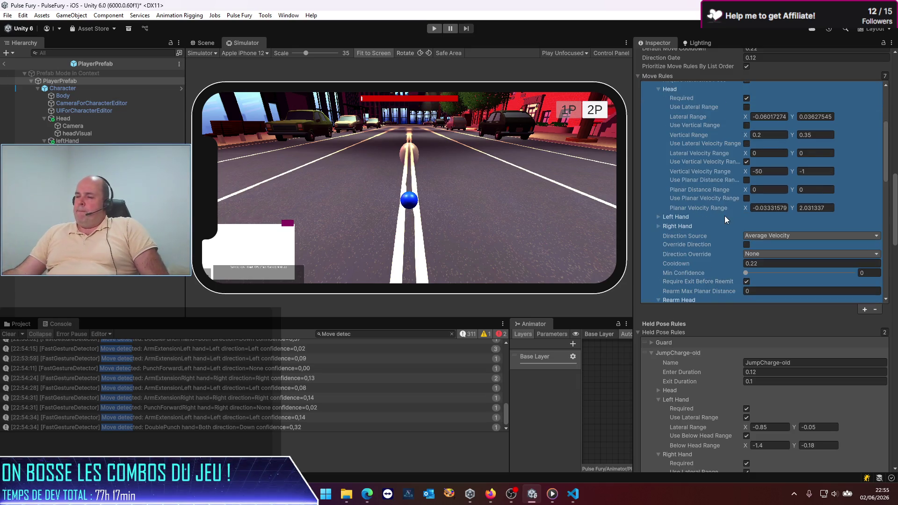
{"action": "scroll", "coordinate": [728, 207], "scroll_direction": "down", "scroll_amount": 8}
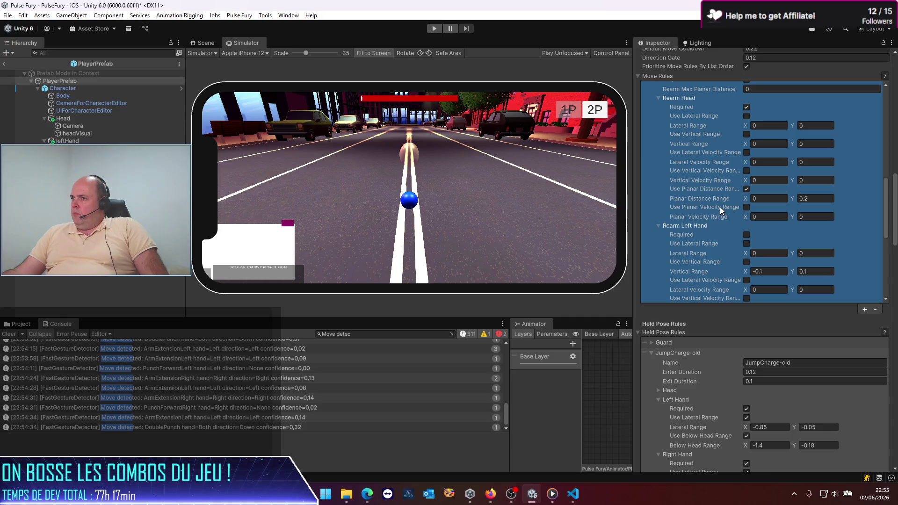
In VS Code, open Docs/Specs/Player-Tracking.md from the Explorer.
{"action": "left_click", "coordinate": [569, 494]}
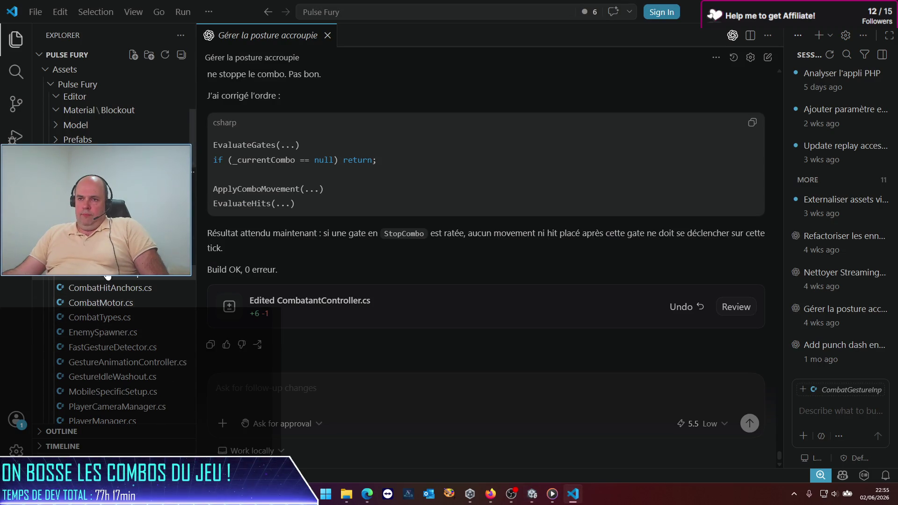
{"action": "scroll", "coordinate": [108, 276], "scroll_direction": "up", "scroll_amount": 5}
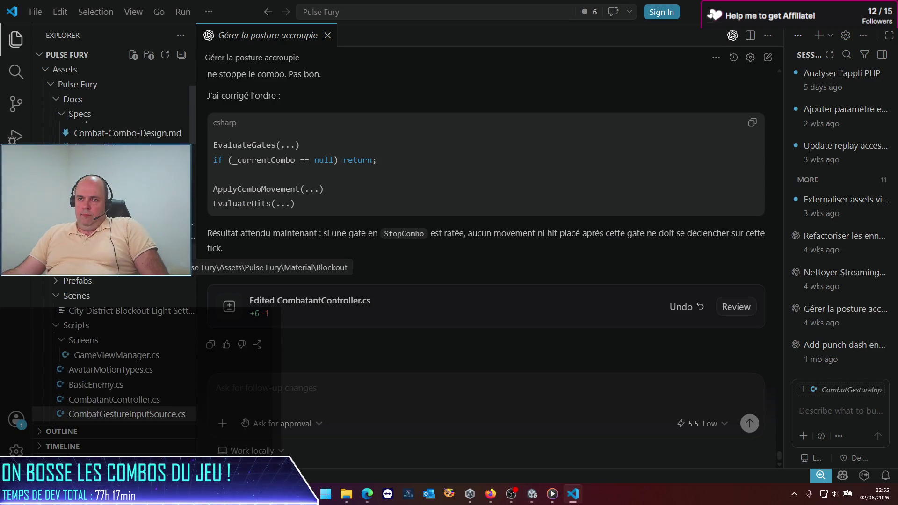
{"action": "left_click", "coordinate": [117, 147]}
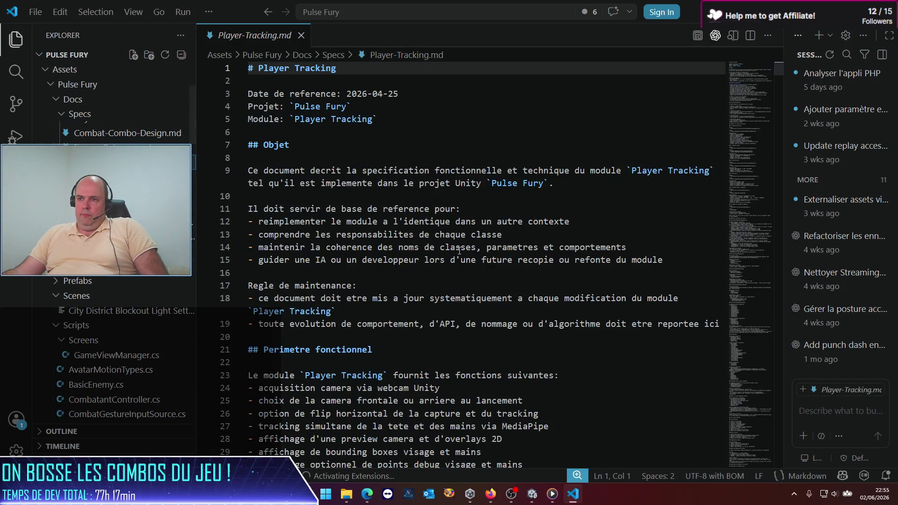
{"action": "scroll", "coordinate": [405, 258], "scroll_direction": "down", "scroll_amount": 5}
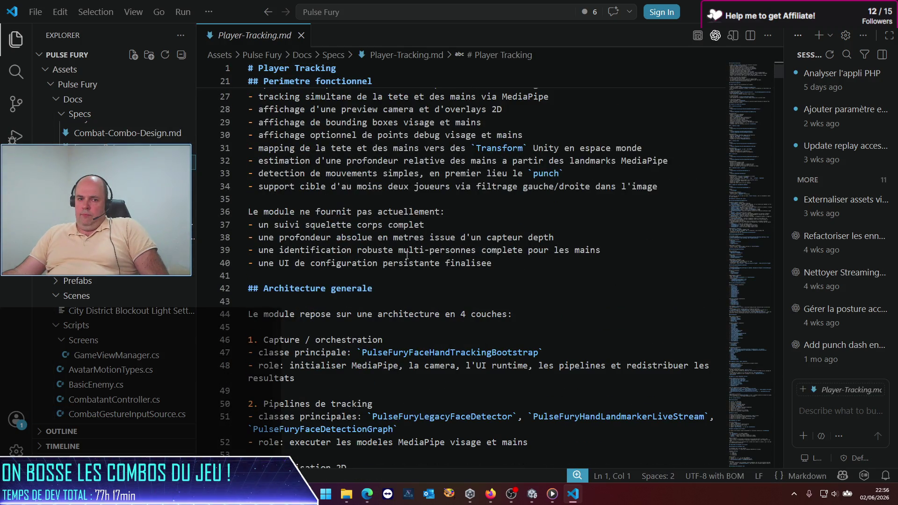
{"action": "scroll", "coordinate": [407, 256], "scroll_direction": "down", "scroll_amount": 8}
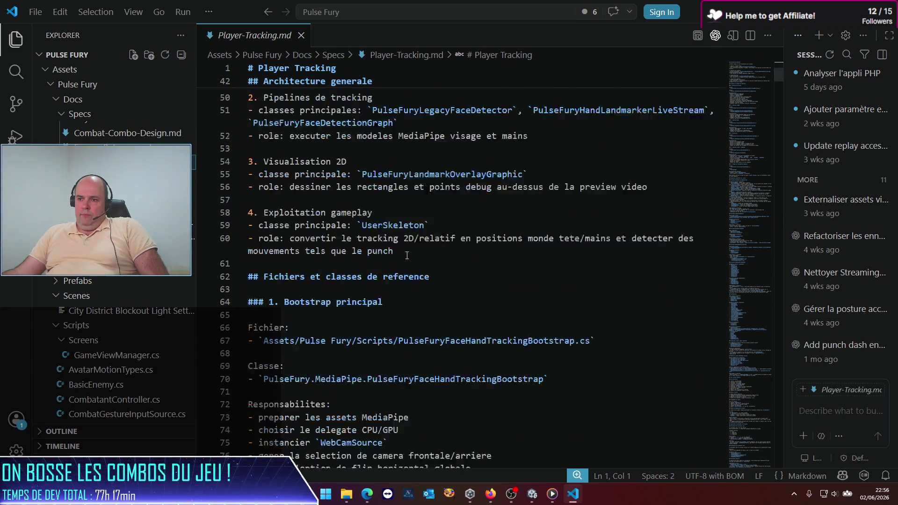
{"action": "left_click", "coordinate": [476, 257]}
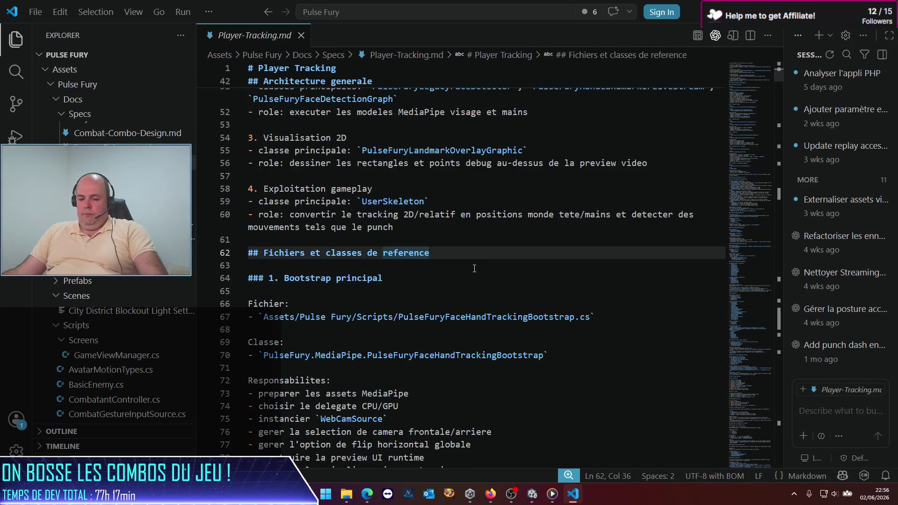
Search the spec for 'rearm' and step through matches to the Rearm section at line 1064.
{"action": "key", "text": "ctrl+f"}
{"action": "type", "text": "re"}
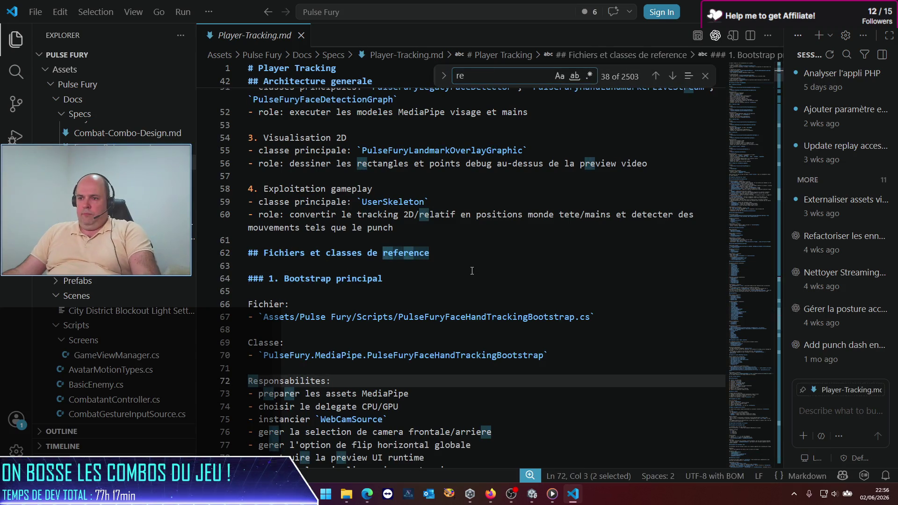
{"action": "type", "text": "arm"}
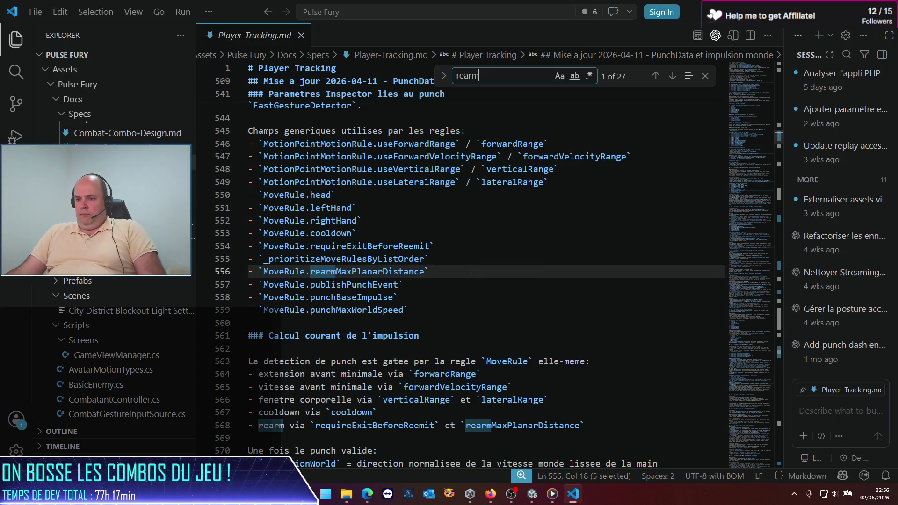
{"action": "key", "text": "Return"}
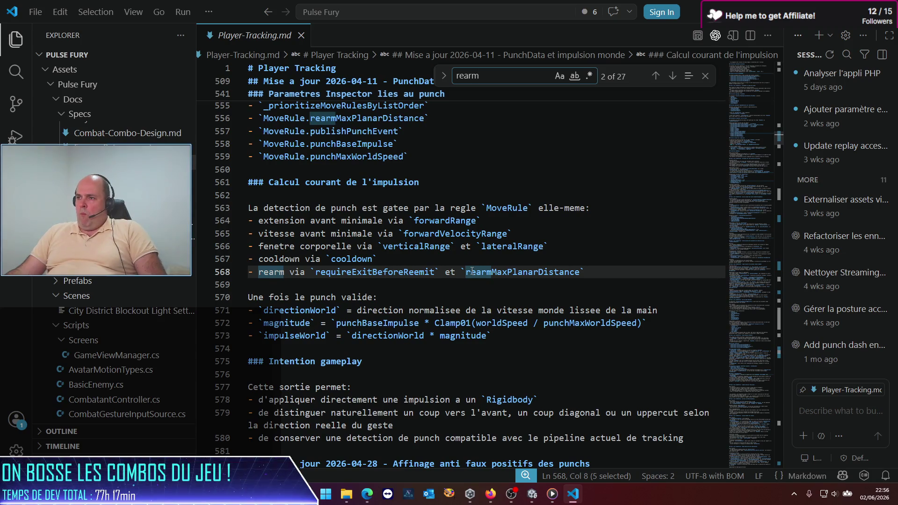
{"action": "key", "text": "Return"}
{"action": "key", "text": "Return"}
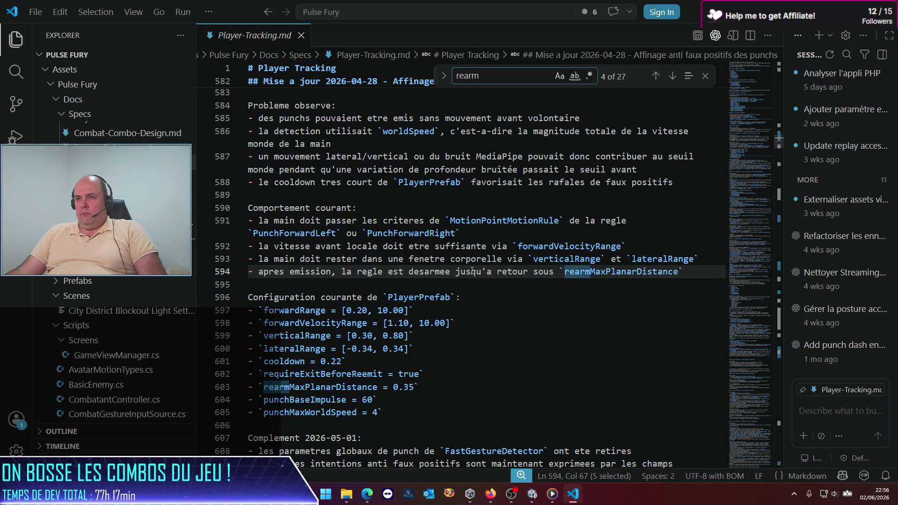
{"action": "key", "text": "Return"}
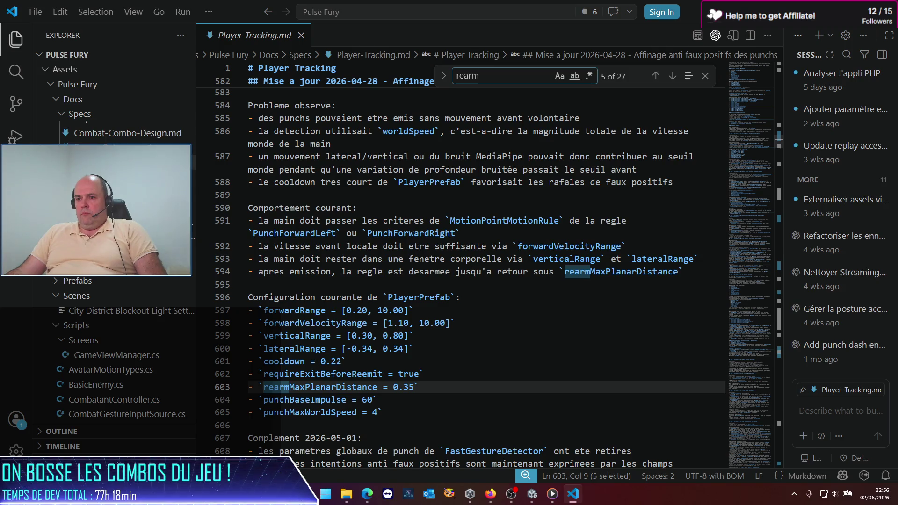
{"action": "key", "text": "Return"}
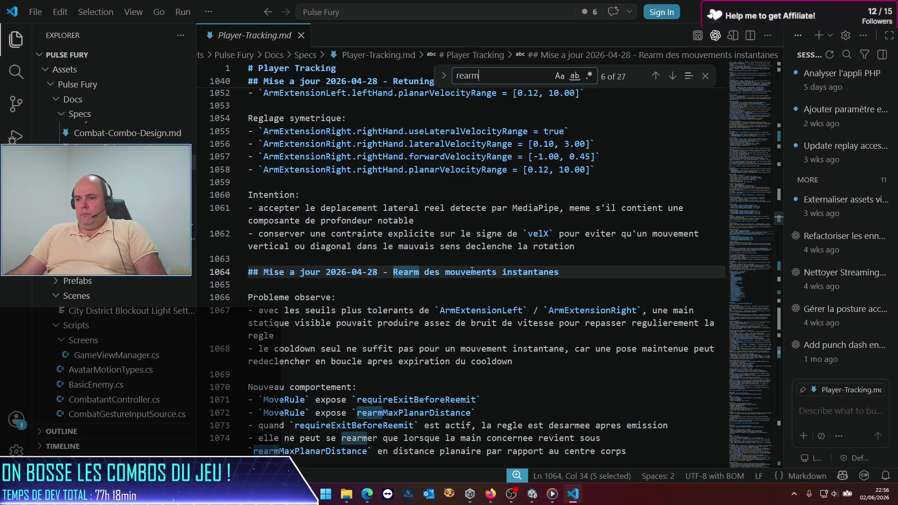
Read down through the Rearm section below line 1064.
{"action": "scroll", "coordinate": [417, 305], "scroll_direction": "down", "scroll_amount": 7}
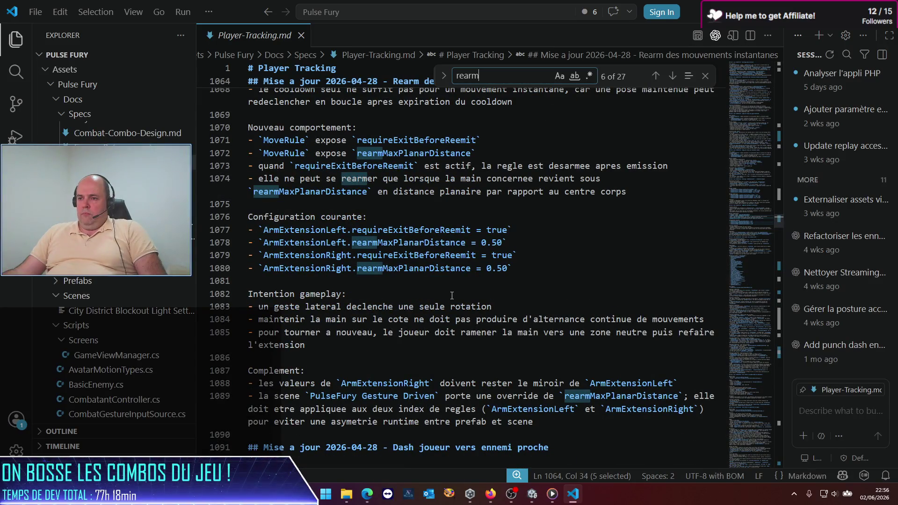
{"action": "scroll", "coordinate": [452, 295], "scroll_direction": "down", "scroll_amount": 6}
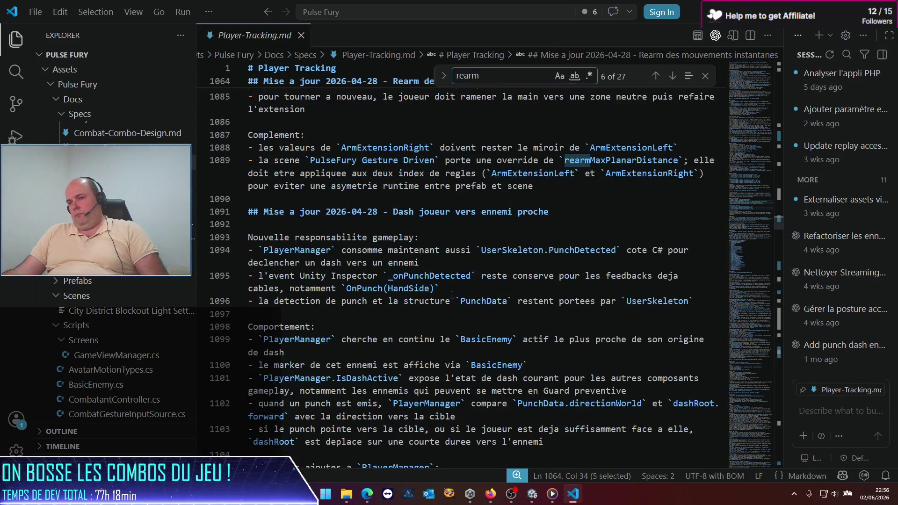
{"action": "scroll", "coordinate": [452, 294], "scroll_direction": "down", "scroll_amount": 7}
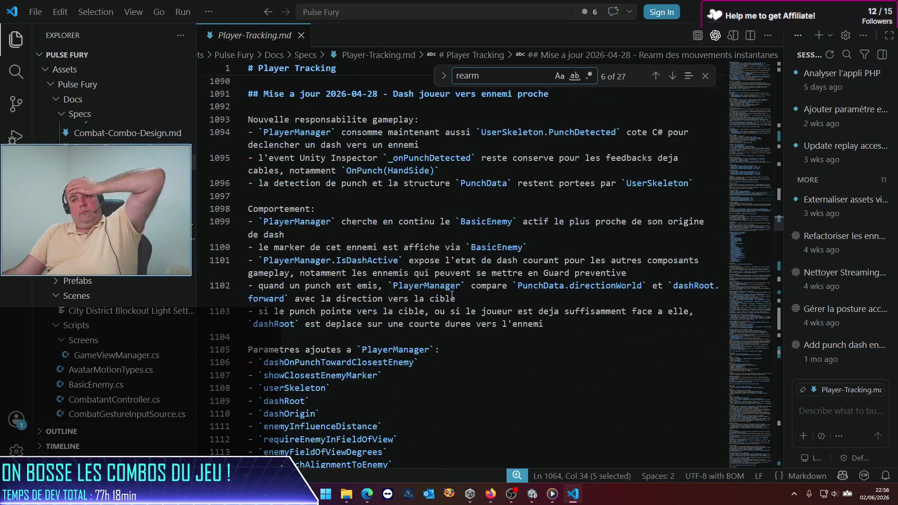
{"action": "scroll", "coordinate": [452, 294], "scroll_direction": "down", "scroll_amount": 7}
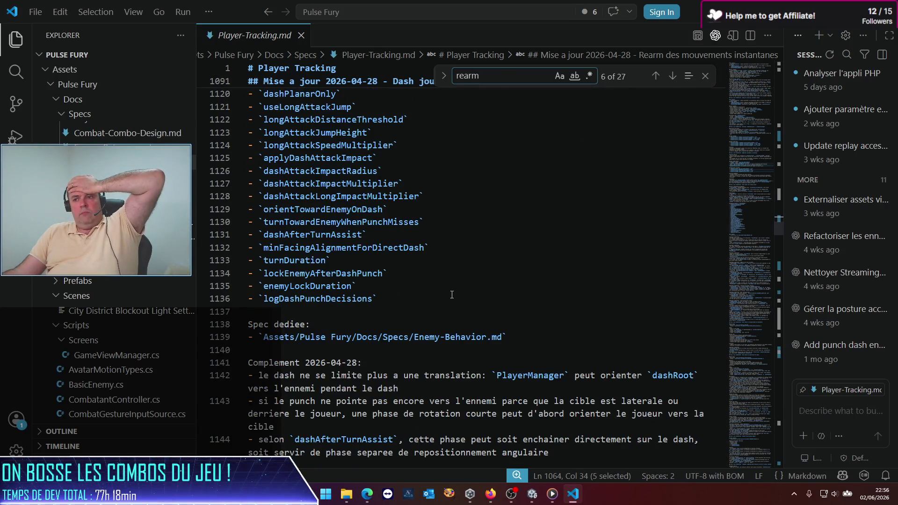
{"action": "scroll", "coordinate": [452, 295], "scroll_direction": "down", "scroll_amount": 3}
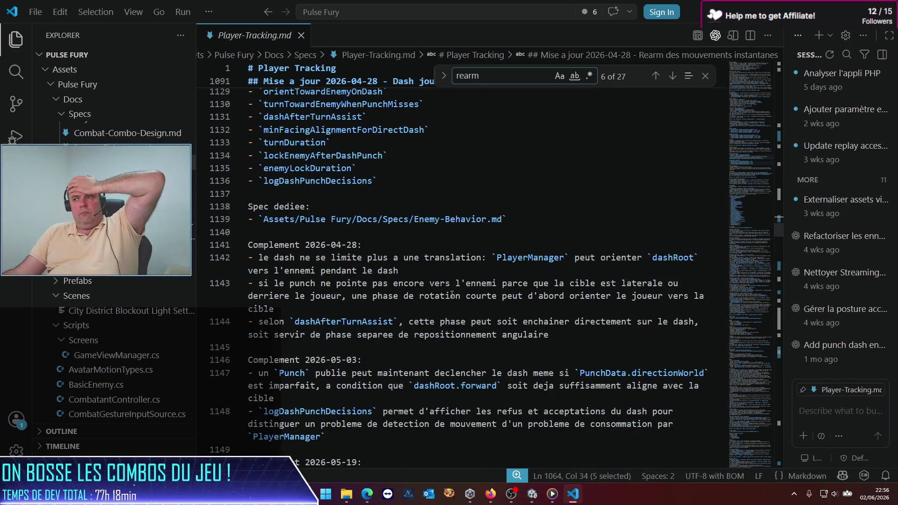
{"action": "scroll", "coordinate": [452, 294], "scroll_direction": "down", "scroll_amount": 6}
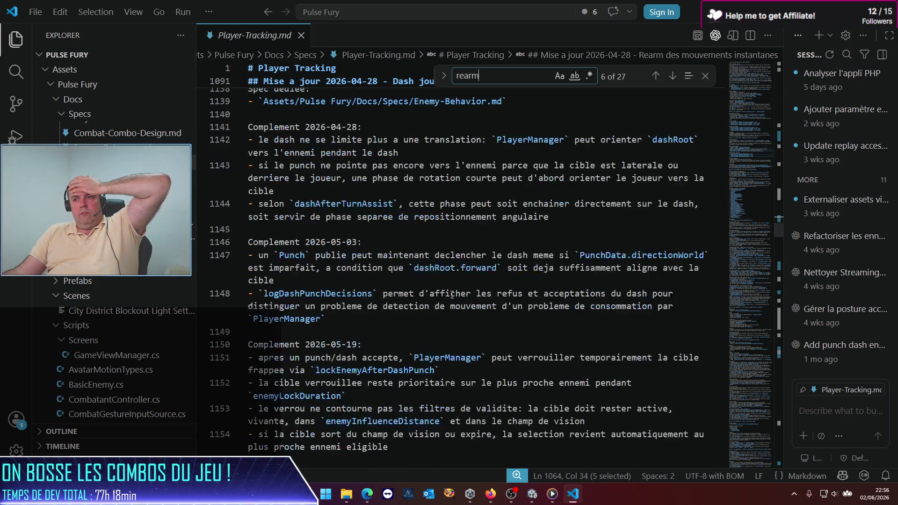
{"action": "scroll", "coordinate": [451, 295], "scroll_direction": "down", "scroll_amount": 8}
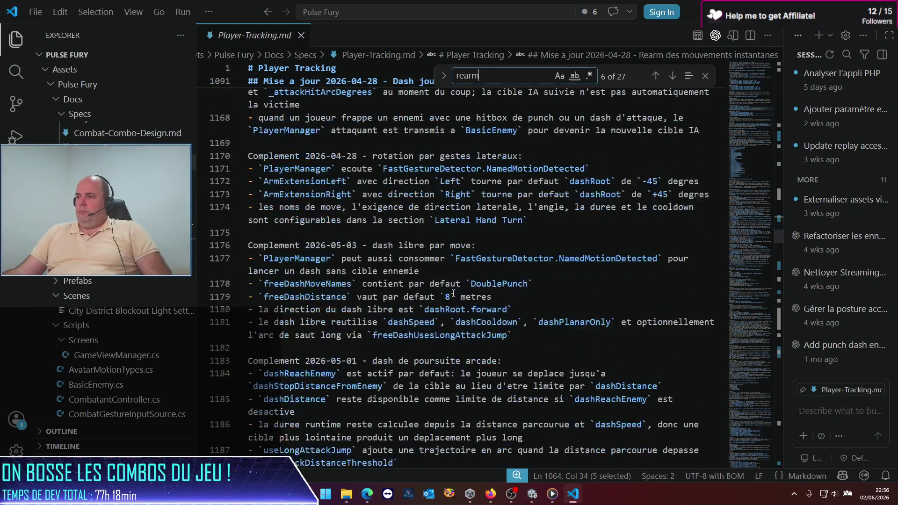
{"action": "left_click_drag", "start_coordinate": [779, 234], "coordinate": [791, 467]}
{"action": "scroll", "coordinate": [790, 447], "scroll_direction": "down", "scroll_amount": 10}
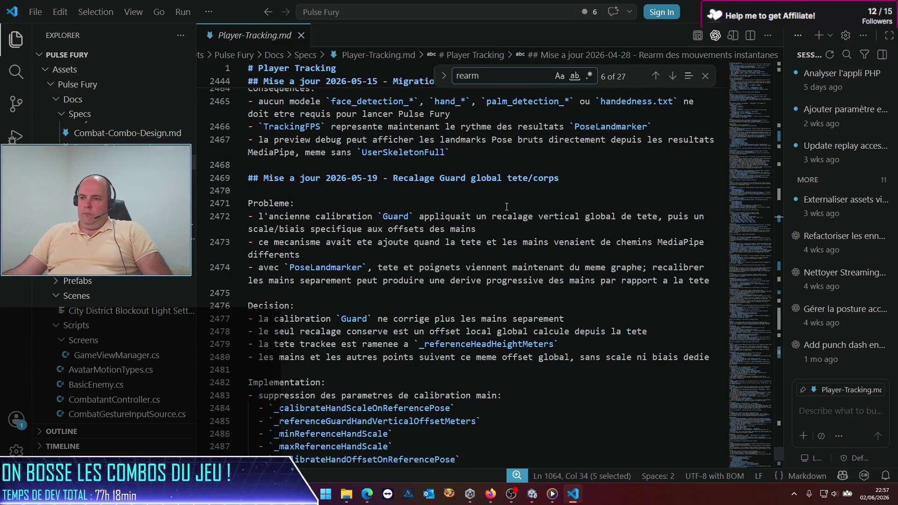
{"action": "scroll", "coordinate": [510, 201], "scroll_direction": "down", "scroll_amount": 3}
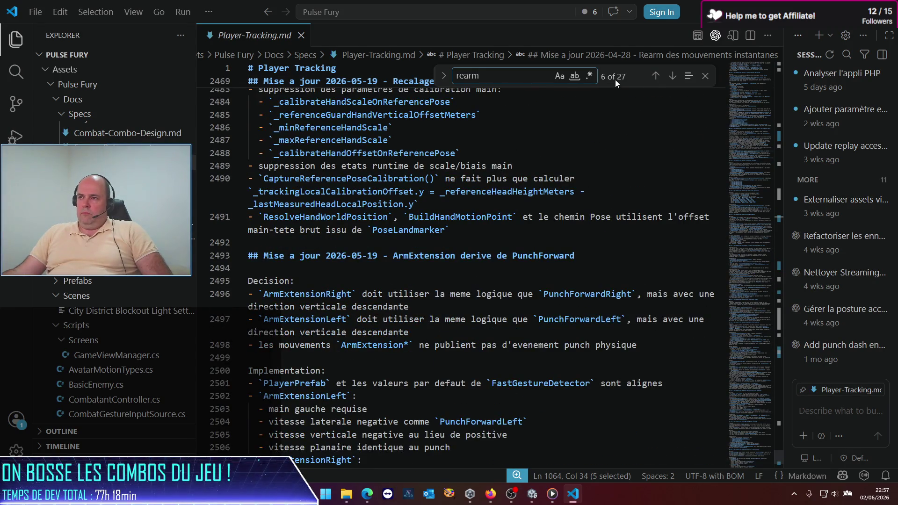
Advance through the 'rearm' matches from line 1072 into the explicit MoveRule re-arm notes.
{"action": "left_click", "coordinate": [671, 76]}
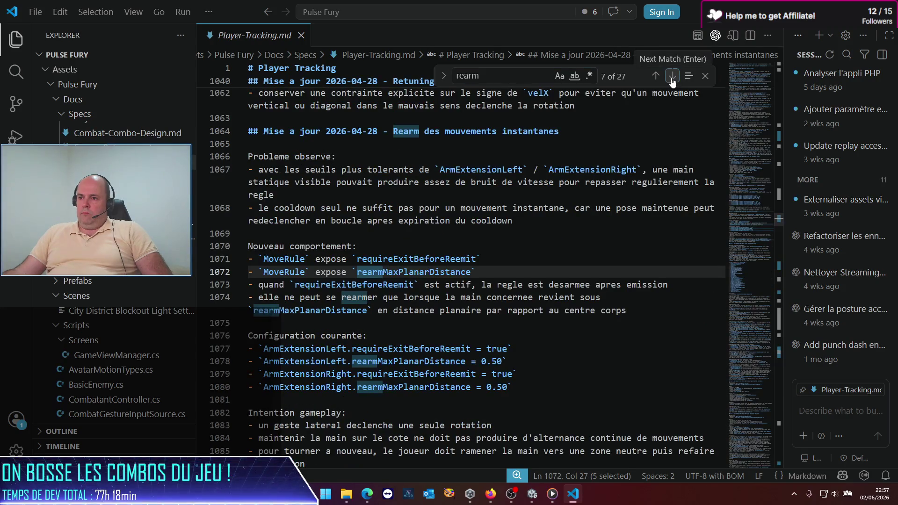
{"action": "left_click", "coordinate": [671, 77]}
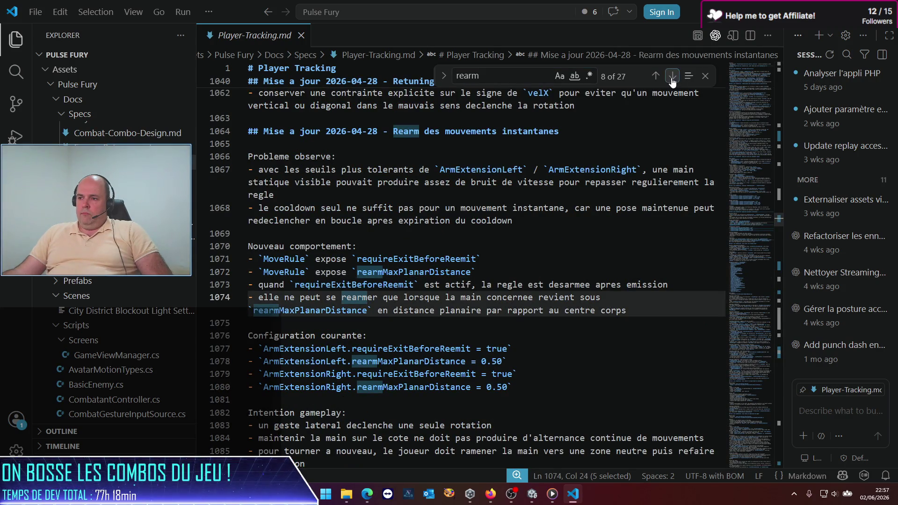
{"action": "left_click", "coordinate": [672, 76]}
{"action": "left_click", "coordinate": [672, 76]}
{"action": "left_click", "coordinate": [672, 76]}
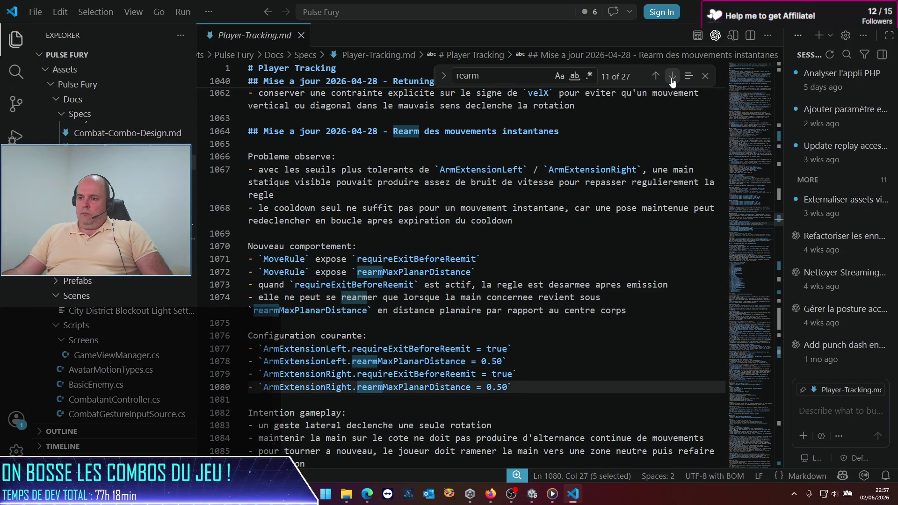
{"action": "left_click", "coordinate": [672, 76]}
{"action": "left_click", "coordinate": [672, 77]}
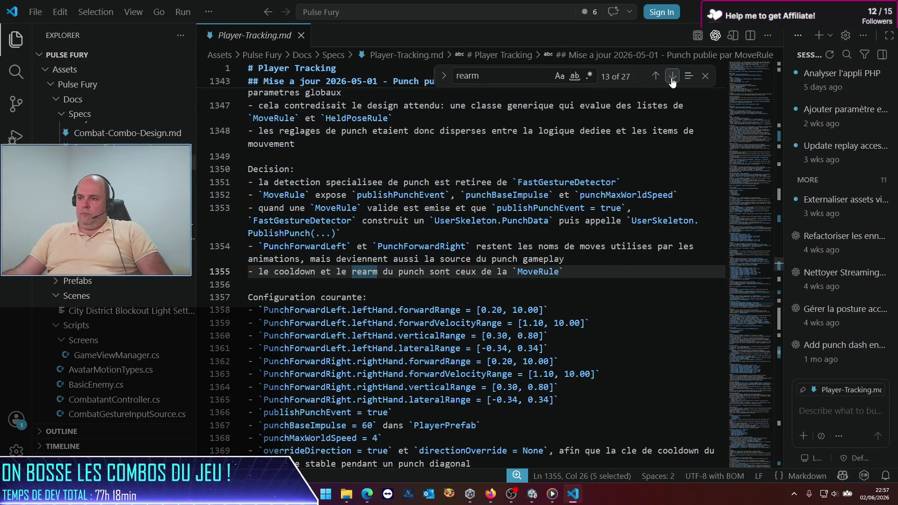
{"action": "left_click", "coordinate": [672, 76]}
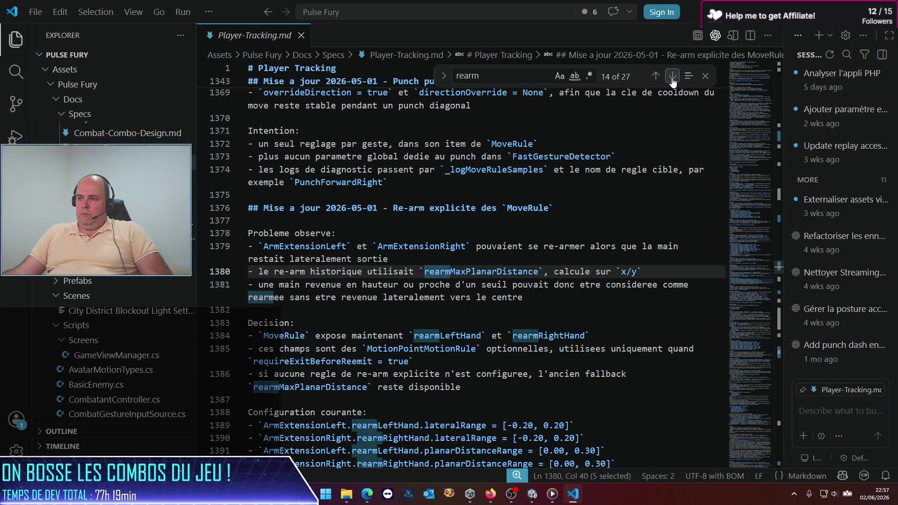
{"action": "left_click", "coordinate": [671, 76]}
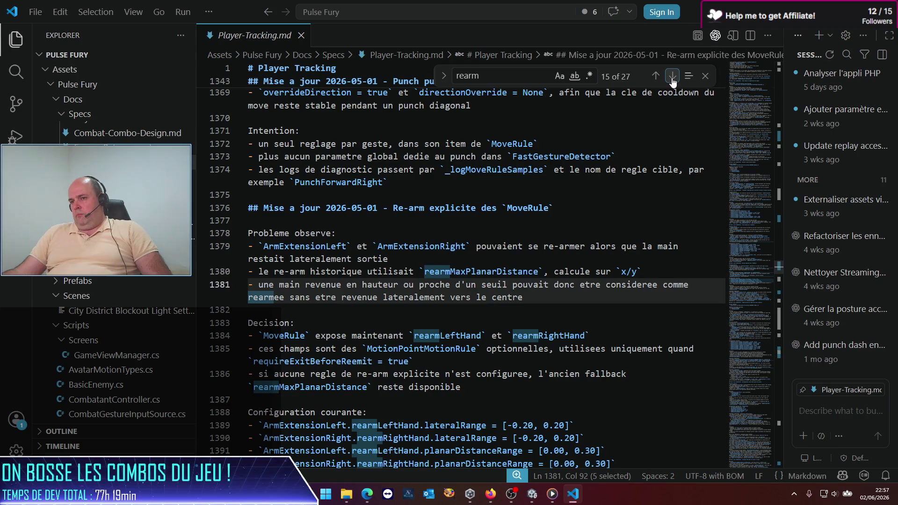
{"action": "left_click", "coordinate": [672, 76]}
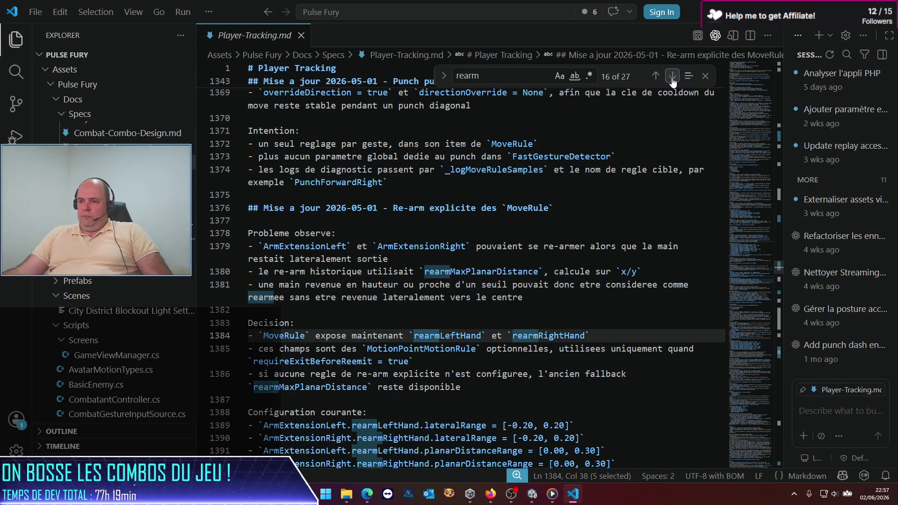
{"action": "left_click", "coordinate": [672, 76]}
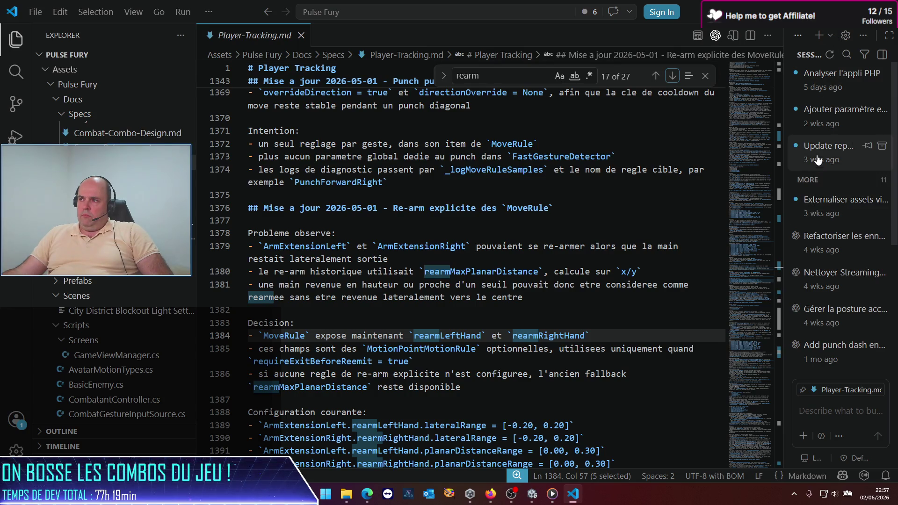
Open the 'Gérer la posture accroupie' chat, dismiss its failed-resume error, and return to Unity.
{"action": "left_click", "coordinate": [820, 309]}
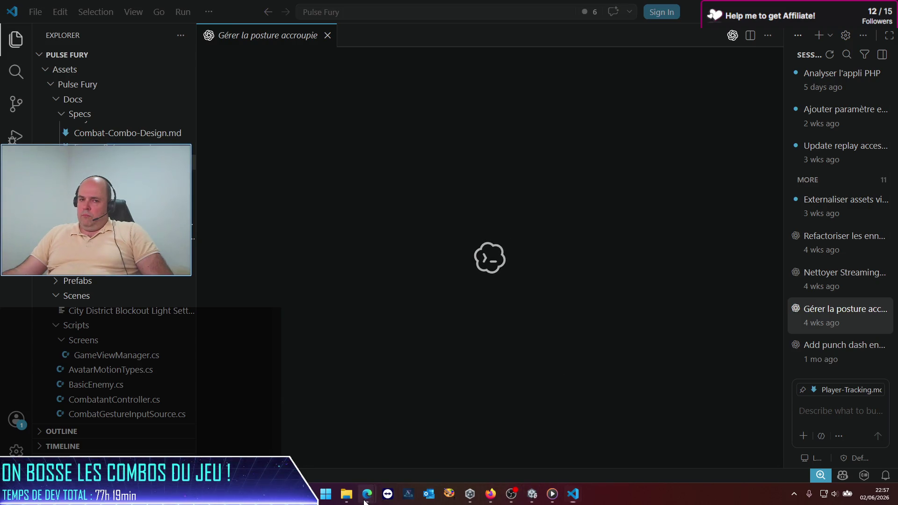
{"action": "mouse_move", "coordinate": [368, 499]}
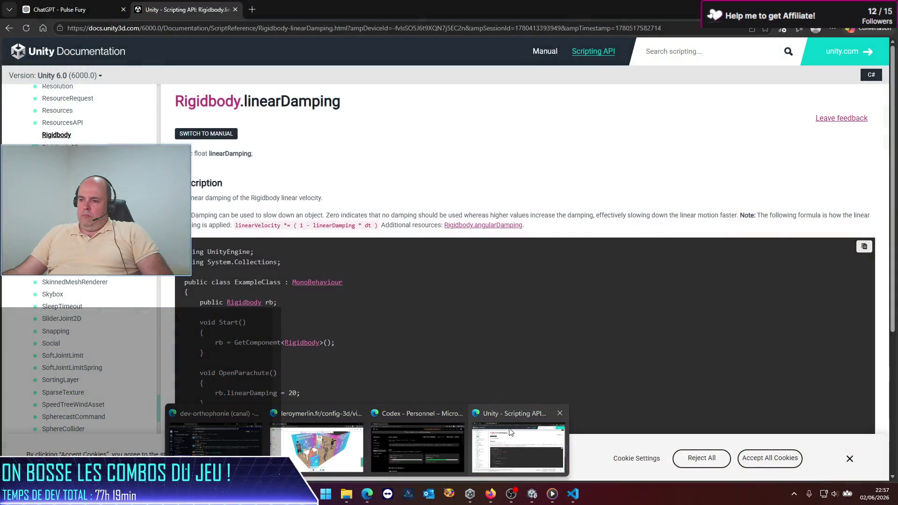
{"action": "left_click", "coordinate": [442, 439]}
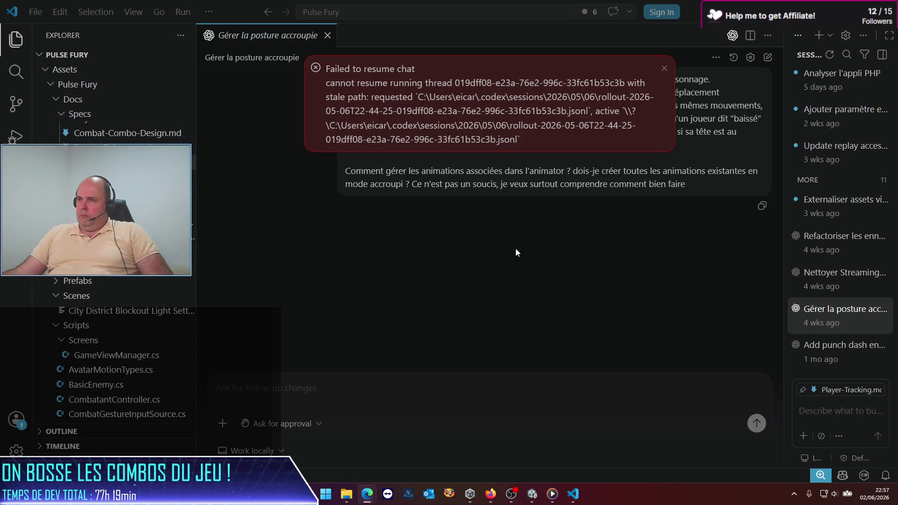
{"action": "left_click", "coordinate": [664, 69]}
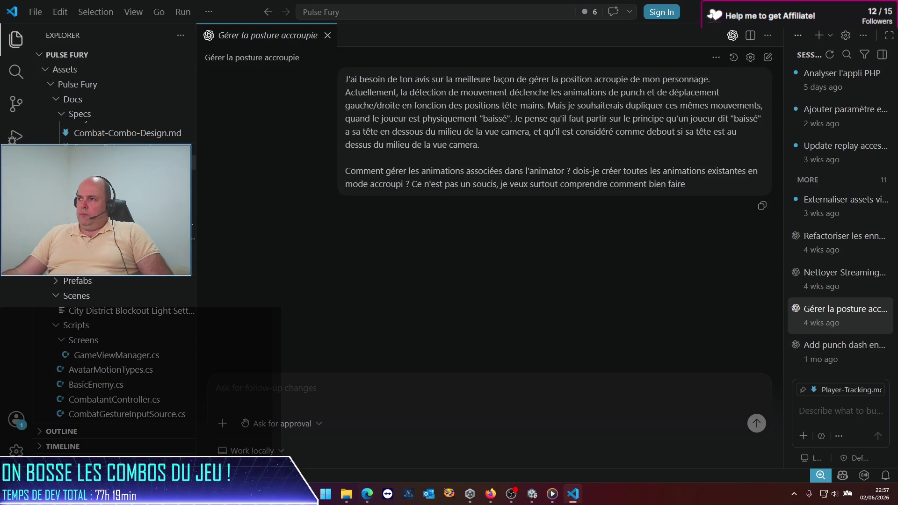
{"action": "key", "text": "alt+F4"}
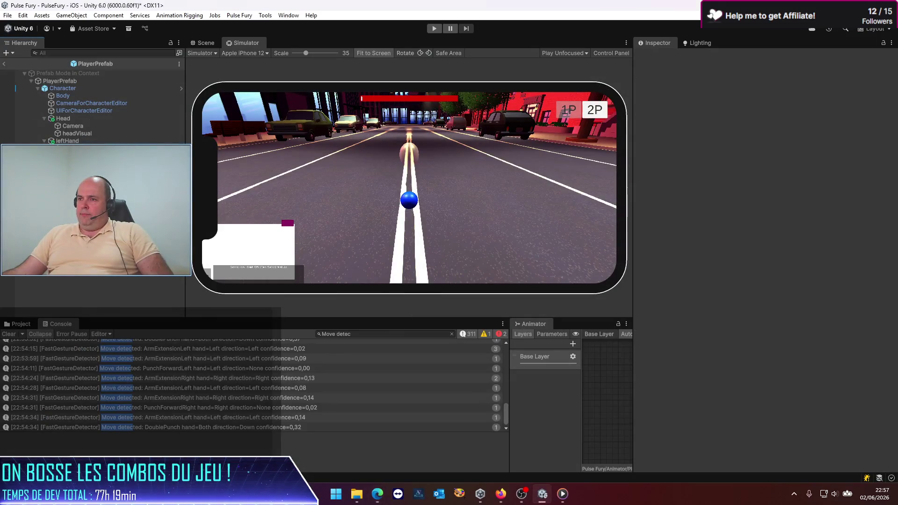
Open the CombatTypes script from Assets/Pulse Fury/Scripts, then come back to Unity.
{"action": "left_click", "coordinate": [20, 324]}
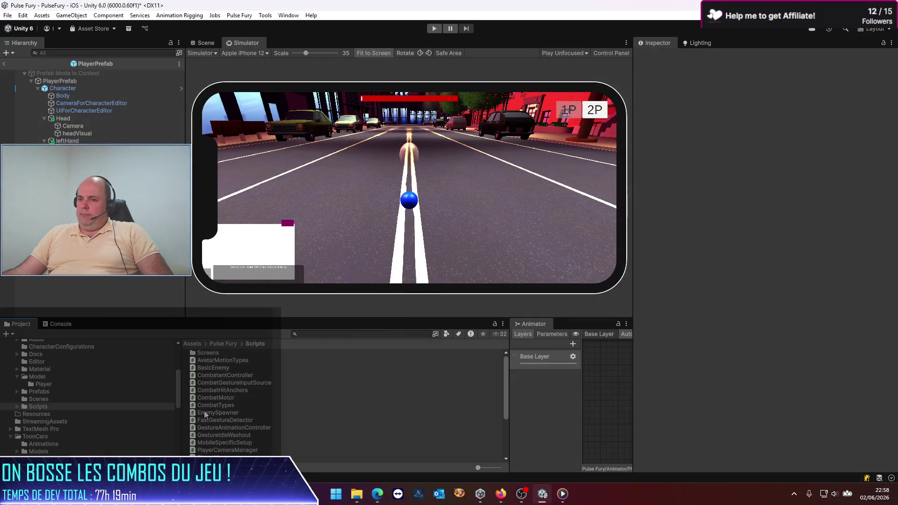
{"action": "double_click", "coordinate": [206, 405]}
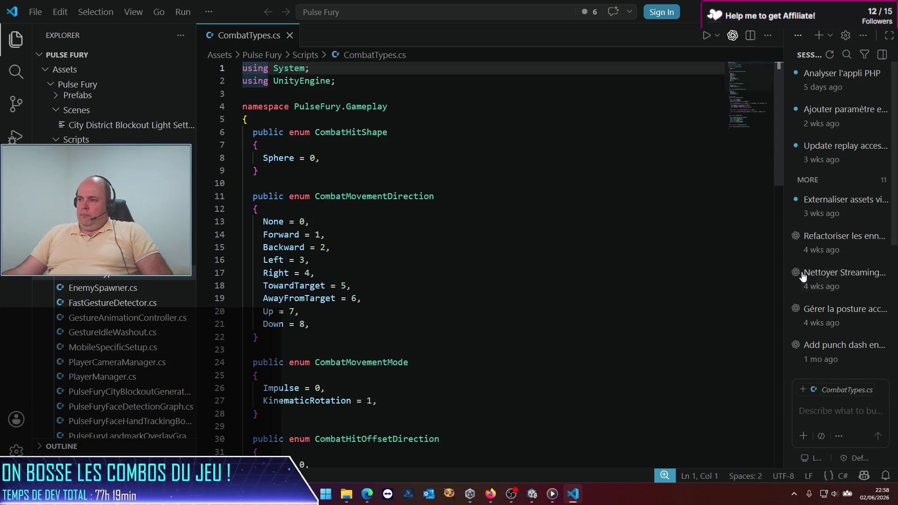
{"action": "left_click", "coordinate": [824, 312]}
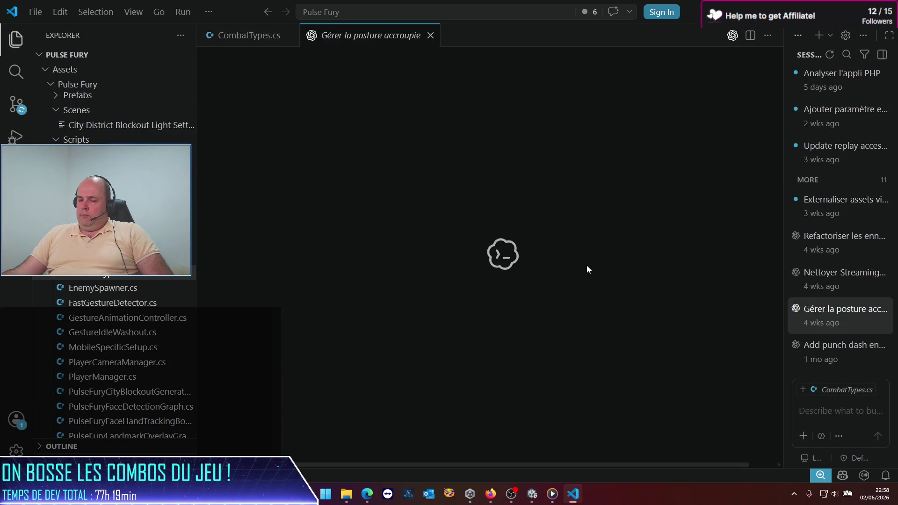
{"action": "left_click", "coordinate": [532, 494]}
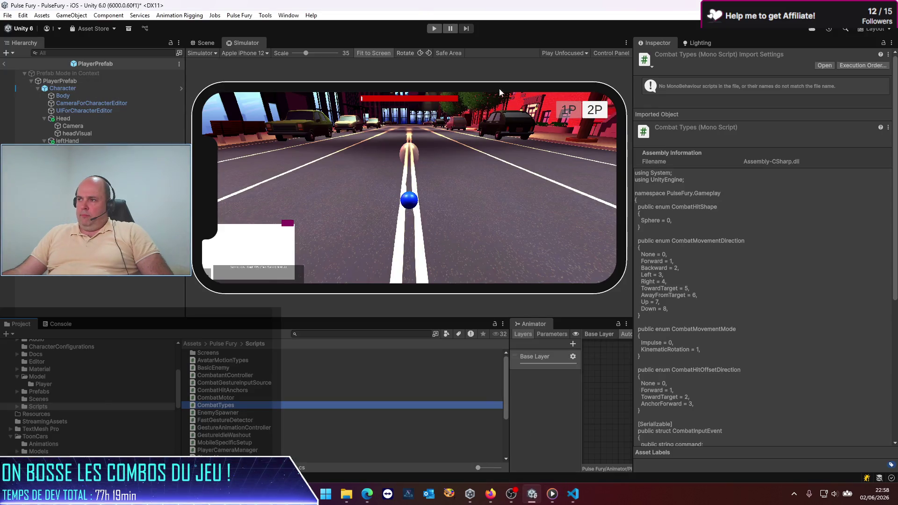
Select PlayerPrefab and expand its PunchForwardRight move rule in the Inspector.
{"action": "left_click", "coordinate": [66, 80]}
{"action": "scroll", "coordinate": [809, 262], "scroll_direction": "down", "scroll_amount": 10}
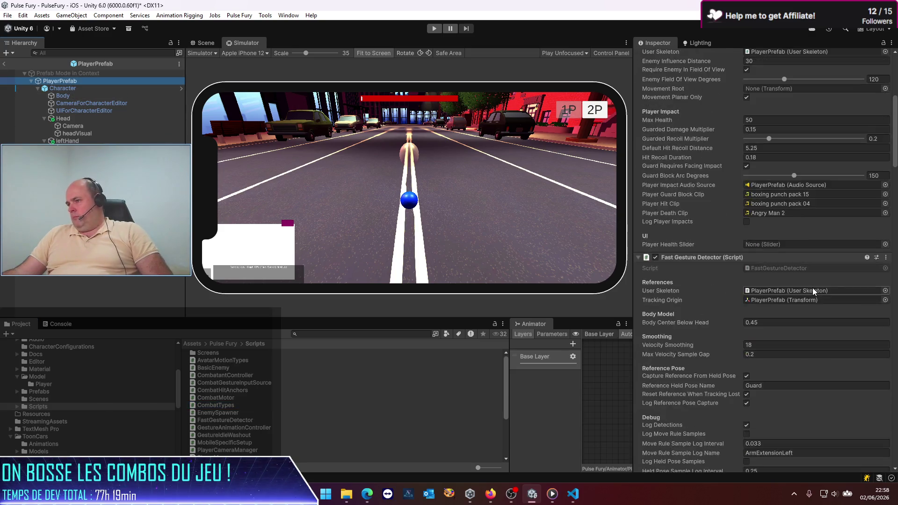
{"action": "scroll", "coordinate": [813, 290], "scroll_direction": "down", "scroll_amount": 4}
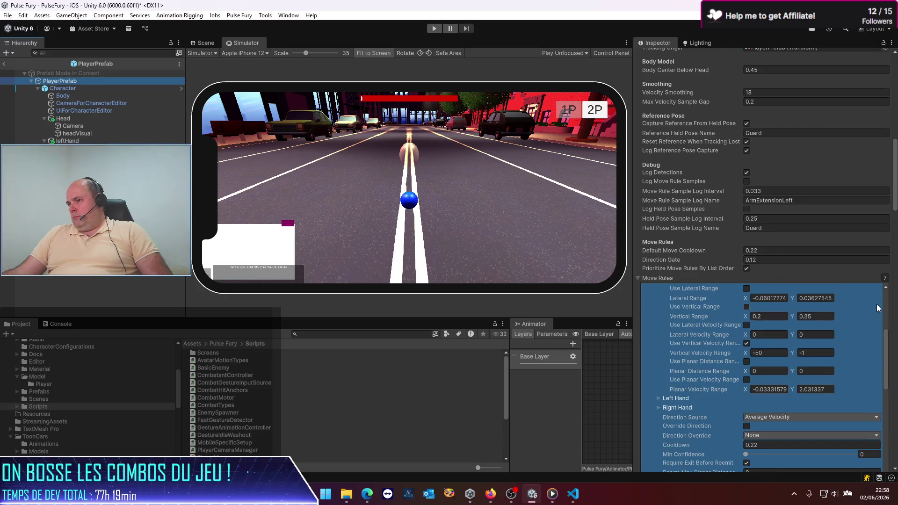
{"action": "scroll", "coordinate": [889, 299], "scroll_direction": "up", "scroll_amount": 5}
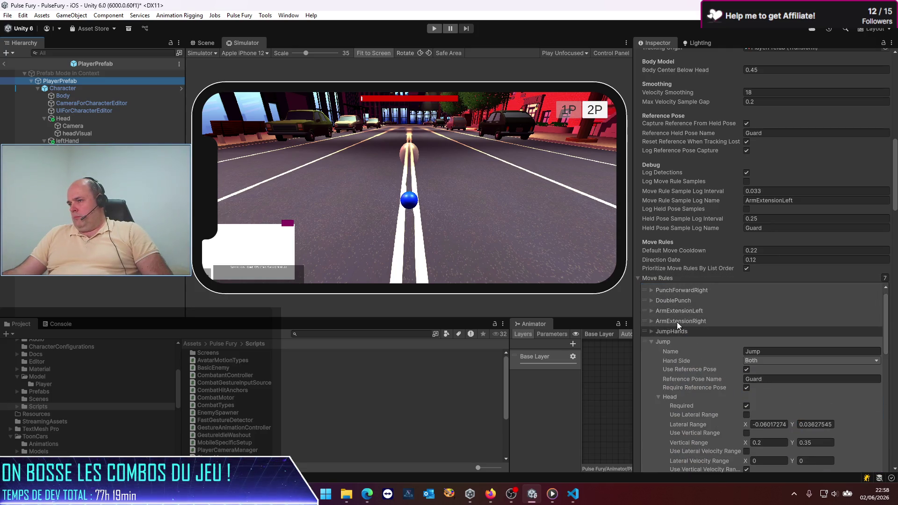
{"action": "left_click", "coordinate": [652, 292]}
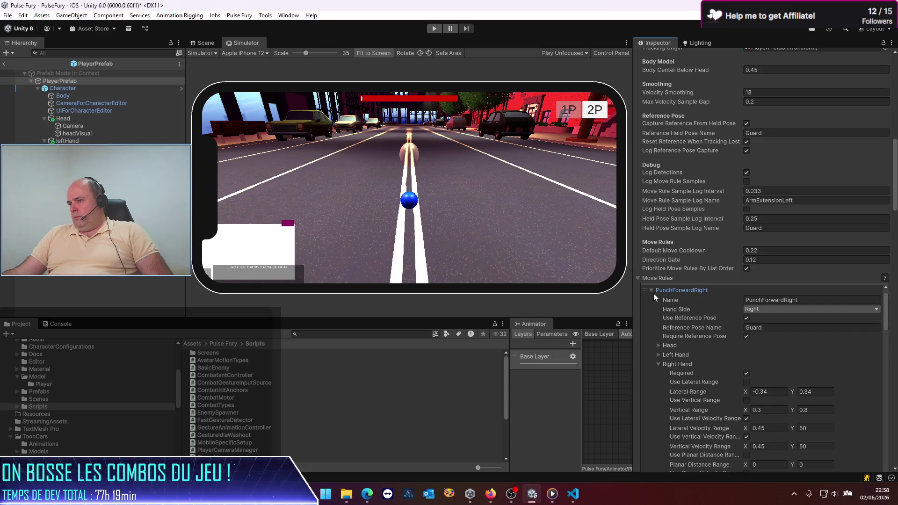
{"action": "scroll", "coordinate": [709, 363], "scroll_direction": "down", "scroll_amount": 4}
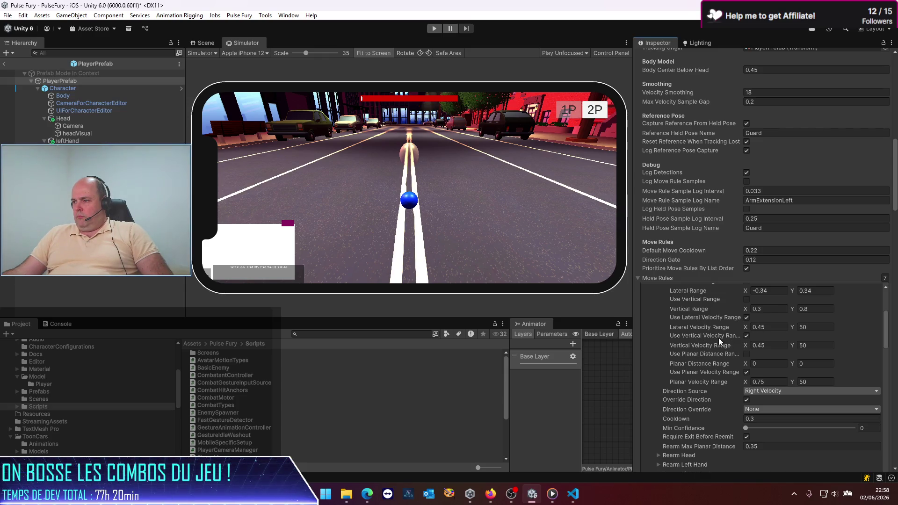
Check the rule's velocity range fields and widen the Inspector beside the Simulator.
{"action": "left_click", "coordinate": [760, 329]}
{"action": "left_click", "coordinate": [753, 346]}
{"action": "scroll", "coordinate": [651, 369], "scroll_direction": "down", "scroll_amount": 6}
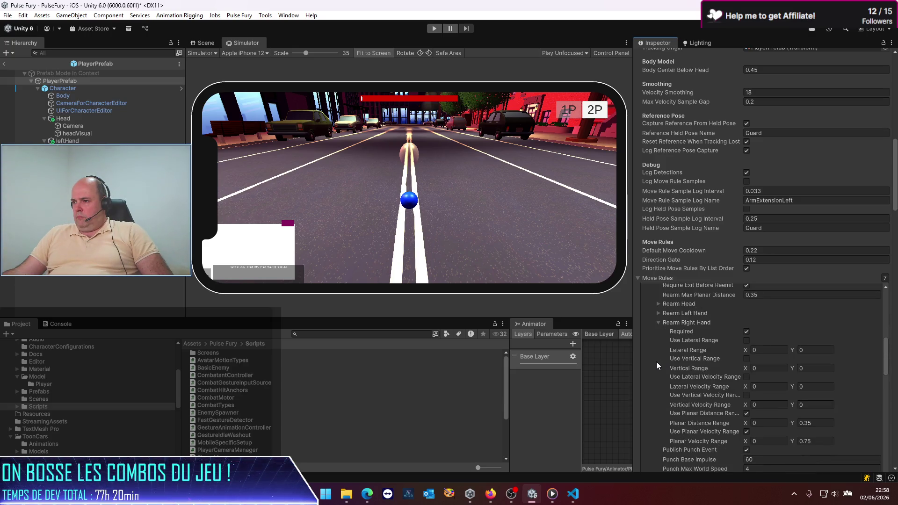
{"action": "scroll", "coordinate": [656, 365], "scroll_direction": "down", "scroll_amount": 2}
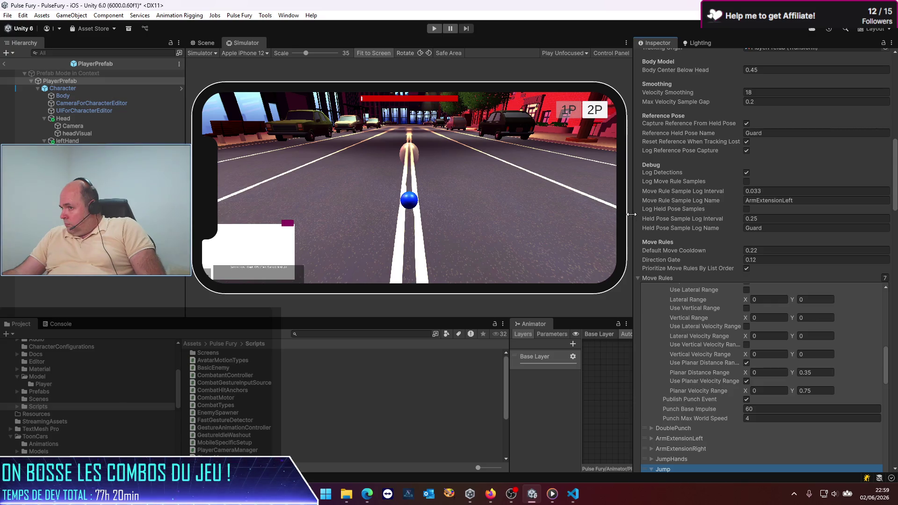
{"action": "left_click_drag", "start_coordinate": [631, 214], "coordinate": [561, 219]}
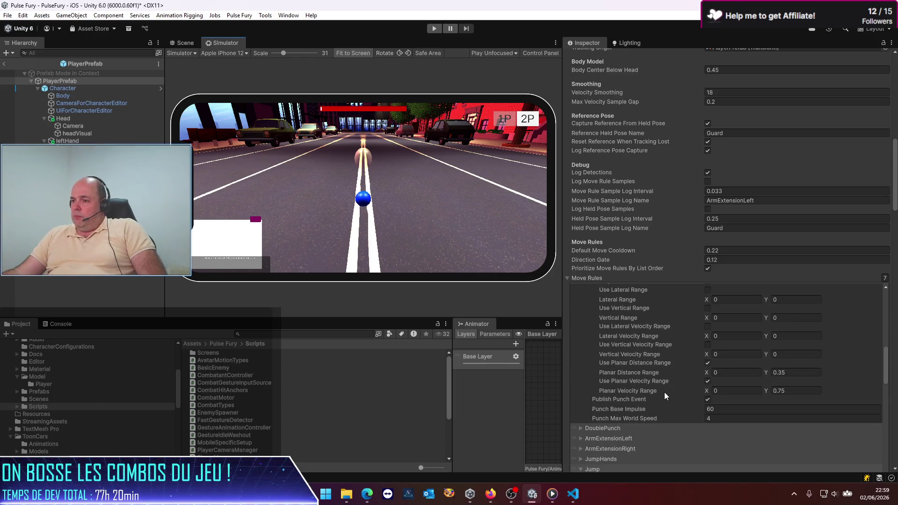
Select the Jump move rule and scroll to the Rearm Head settings.
{"action": "scroll", "coordinate": [664, 396], "scroll_direction": "down", "scroll_amount": 3}
{"action": "left_click", "coordinate": [613, 414]}
{"action": "scroll", "coordinate": [683, 426], "scroll_direction": "down", "scroll_amount": 3}
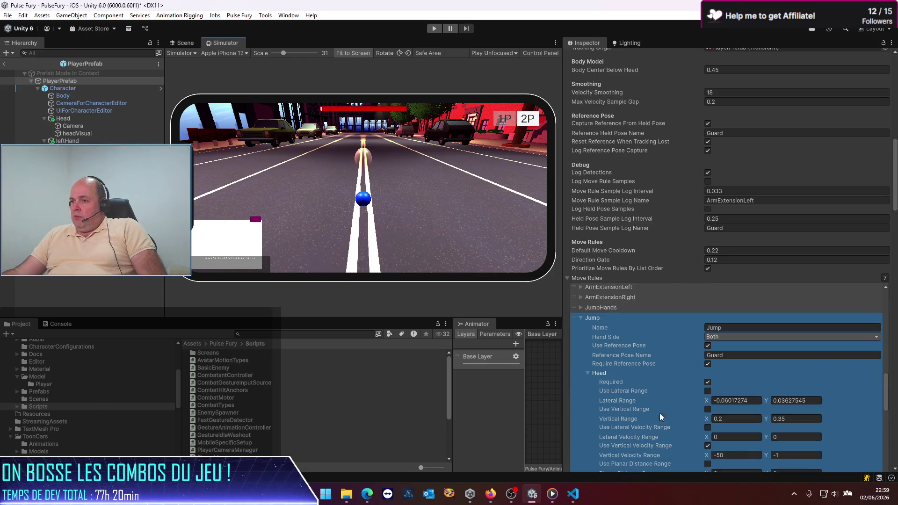
{"action": "scroll", "coordinate": [668, 397], "scroll_direction": "down", "scroll_amount": 2}
{"action": "scroll", "coordinate": [652, 426], "scroll_direction": "down", "scroll_amount": 8}
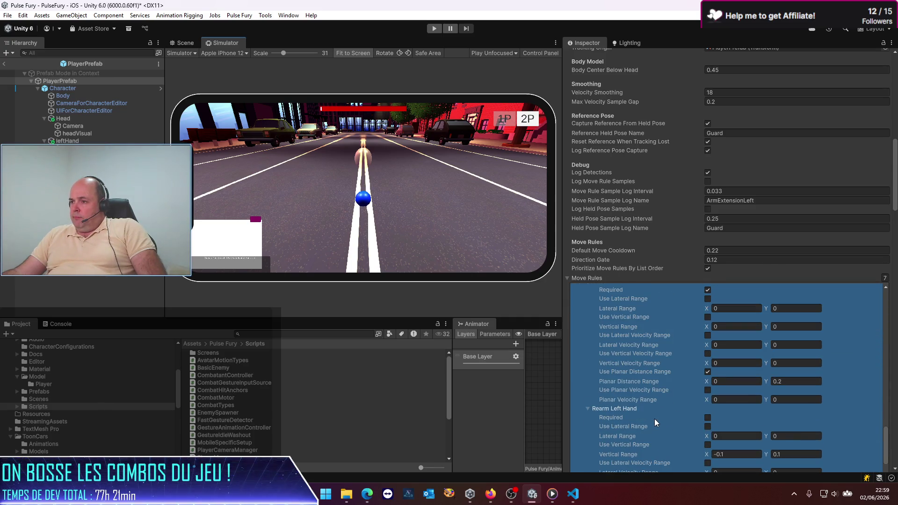
{"action": "scroll", "coordinate": [655, 419], "scroll_direction": "up", "scroll_amount": 2}
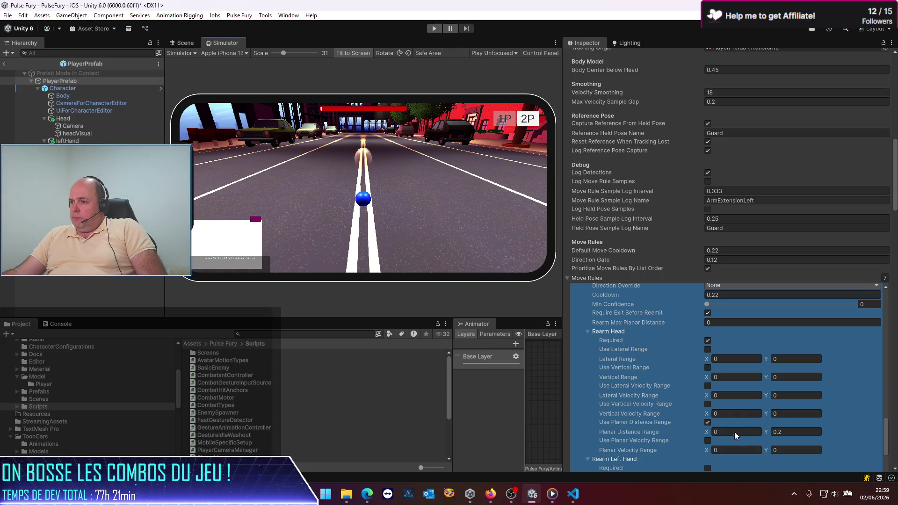
Set Rearm Head Planar Distance max to 0.35, enable Planar Velocity Range 0–0.75, and press Play.
{"action": "left_click", "coordinate": [792, 433]}
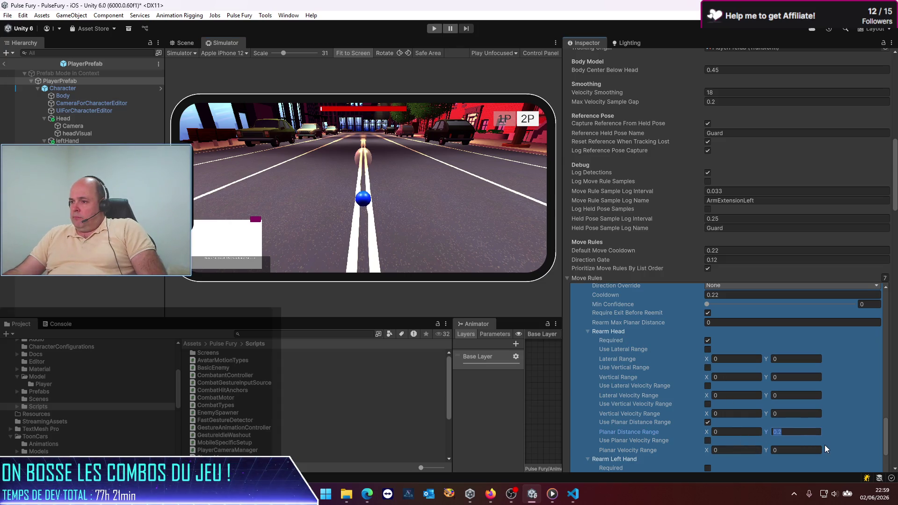
{"action": "type", "text": "0.5"}
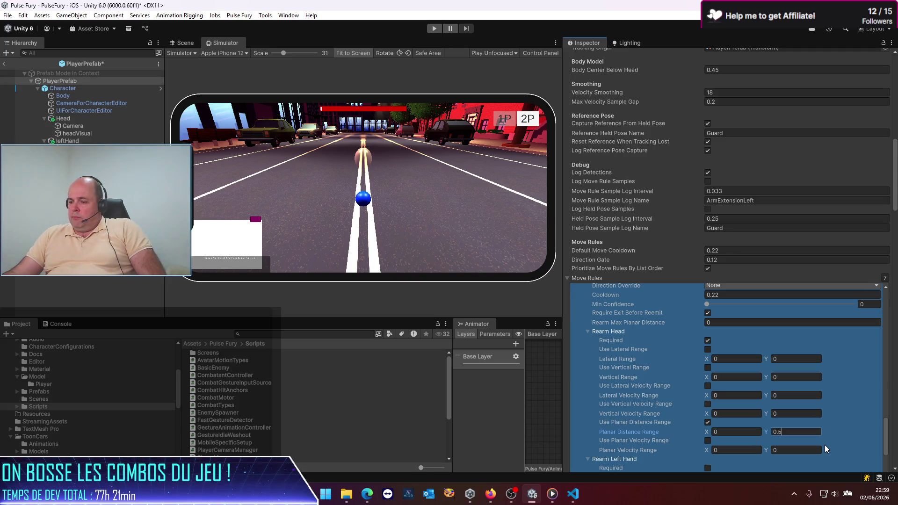
{"action": "key", "text": "BackSpace"}
{"action": "type", "text": "35"}
{"action": "left_click", "coordinate": [791, 447]}
{"action": "type", "text": ".75"}
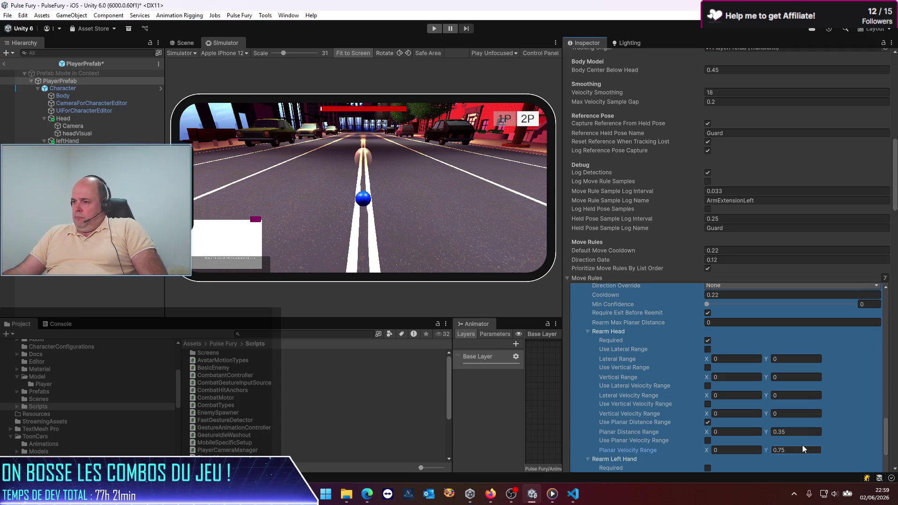
{"action": "left_click", "coordinate": [729, 440]}
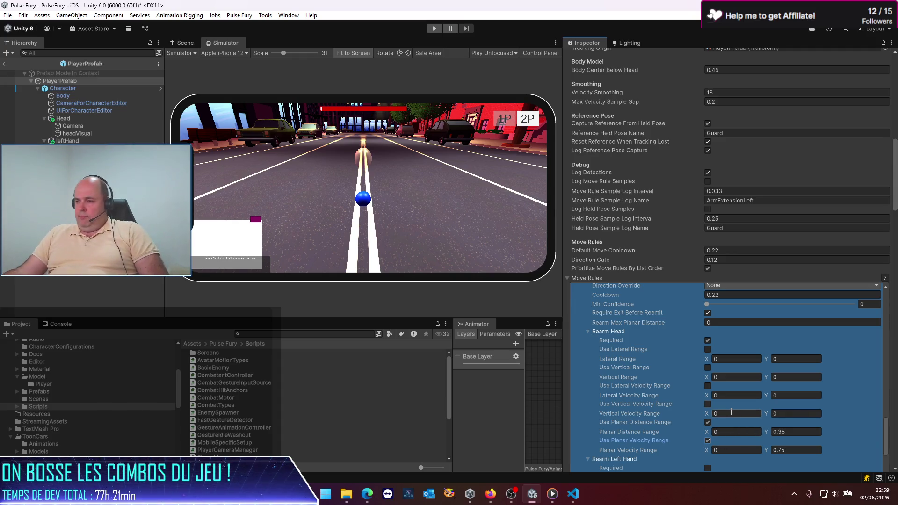
{"action": "left_click", "coordinate": [439, 28]}
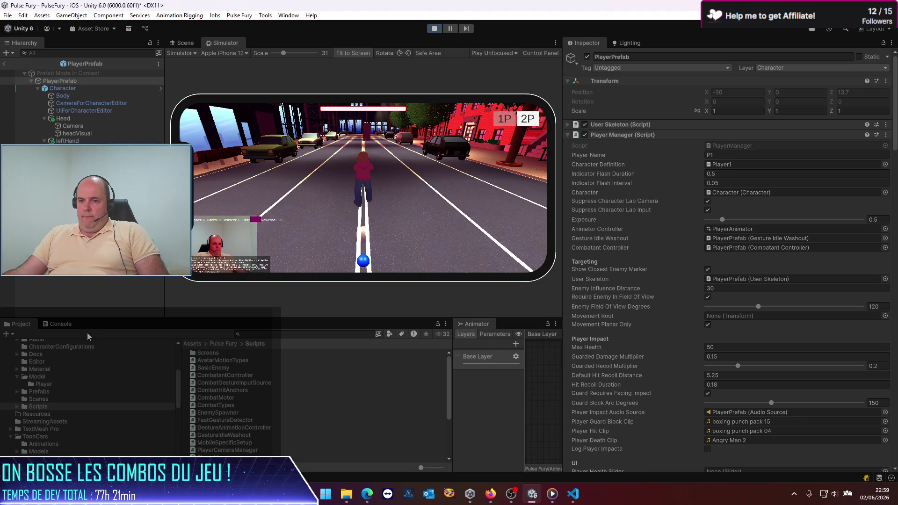
Show the Console filtered by 'Move detec' to watch move detections during play.
{"action": "left_click", "coordinate": [72, 324]}
{"action": "left_click", "coordinate": [328, 333]}
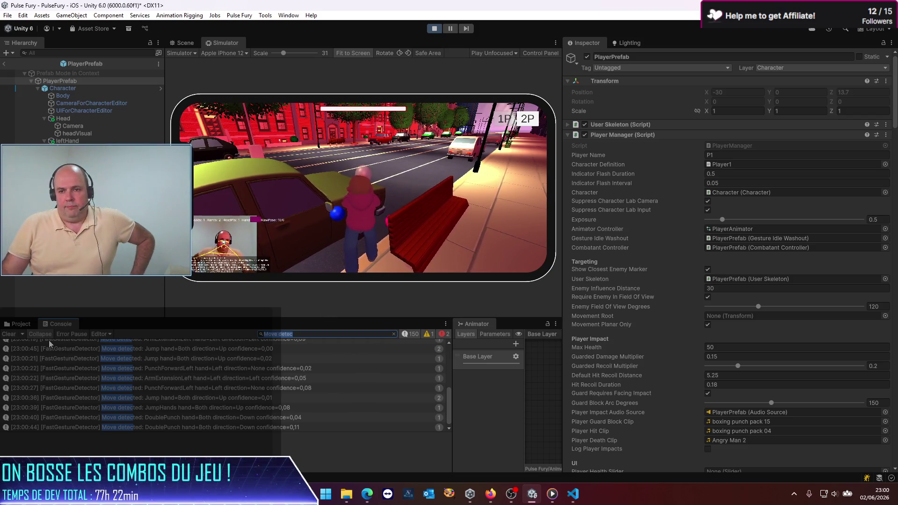
Clear the Console's move log to collect fresh detections.
{"action": "left_click", "coordinate": [6, 335]}
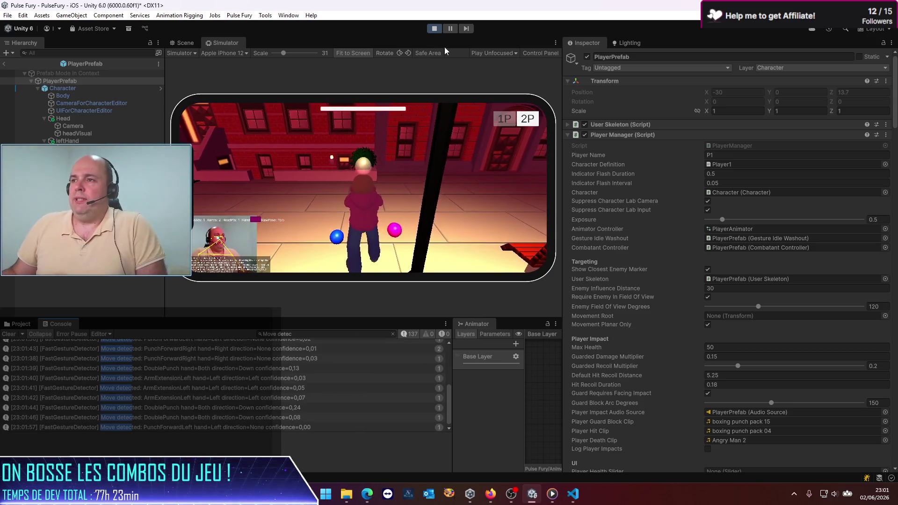
Stop the play test and collapse PunchForwardRight to reach the Jump rules.
{"action": "left_click", "coordinate": [434, 28]}
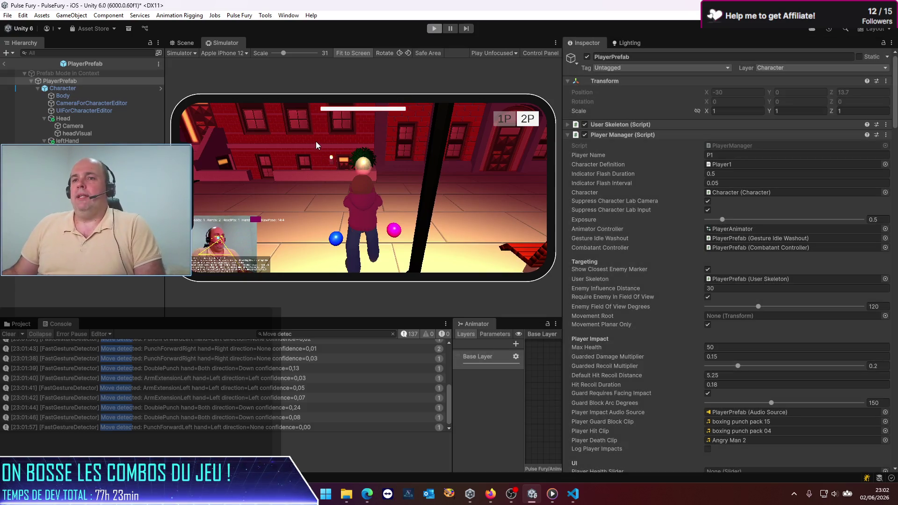
{"action": "scroll", "coordinate": [683, 309], "scroll_direction": "down", "scroll_amount": 15}
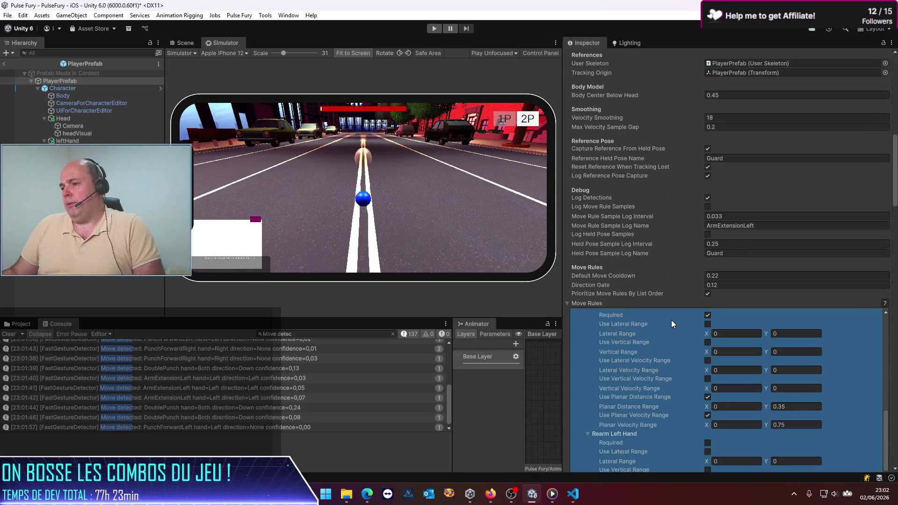
{"action": "scroll", "coordinate": [671, 320], "scroll_direction": "down", "scroll_amount": 6}
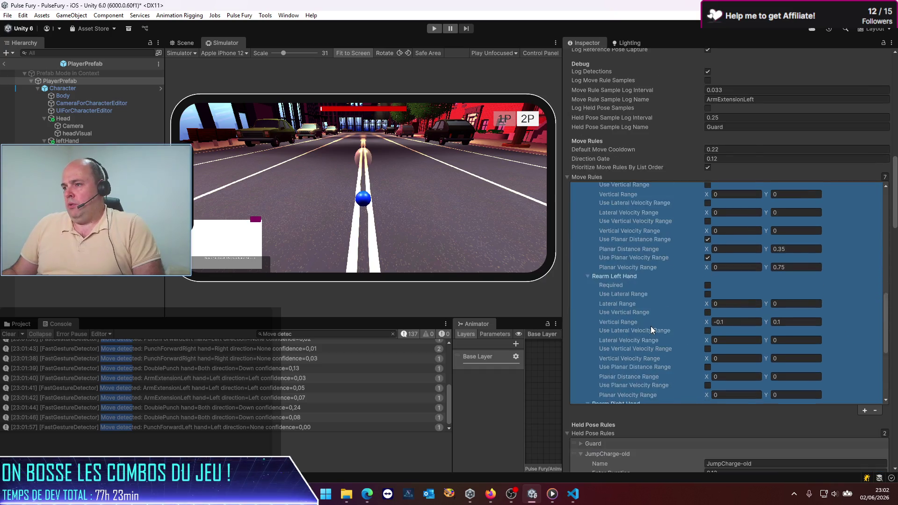
{"action": "scroll", "coordinate": [650, 326], "scroll_direction": "up", "scroll_amount": 6}
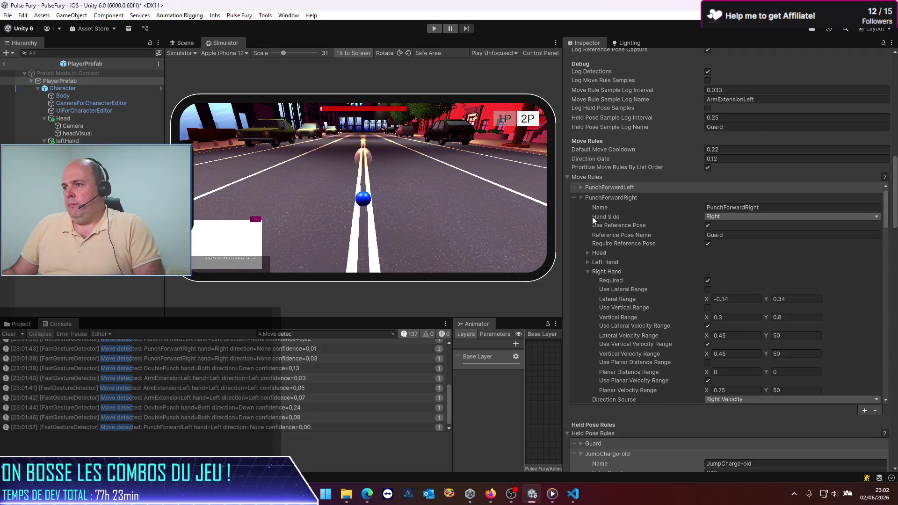
{"action": "left_click", "coordinate": [580, 197]}
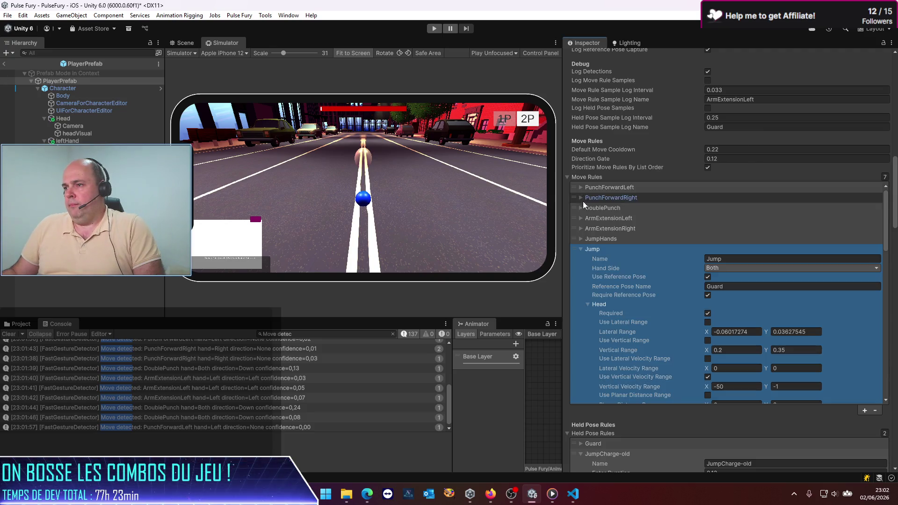
{"action": "left_click", "coordinate": [581, 249]}
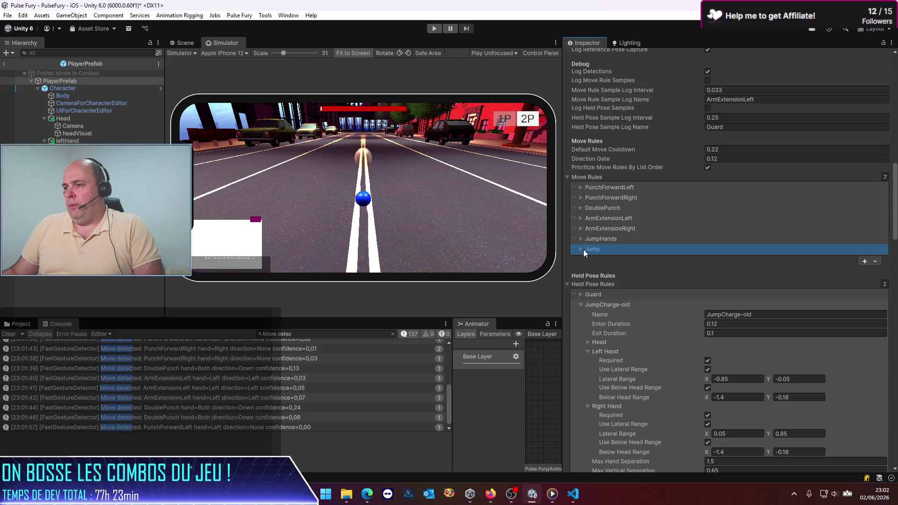
{"action": "left_click", "coordinate": [582, 249]}
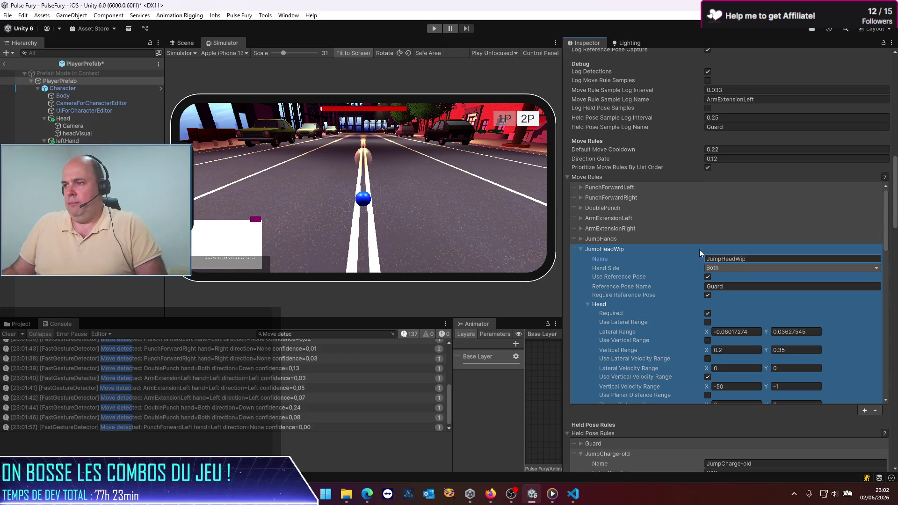
Rename the rules to JumpHeadWip and Jump, and save PlayerPrefab with Ctrl+S.
{"action": "left_click", "coordinate": [607, 237]}
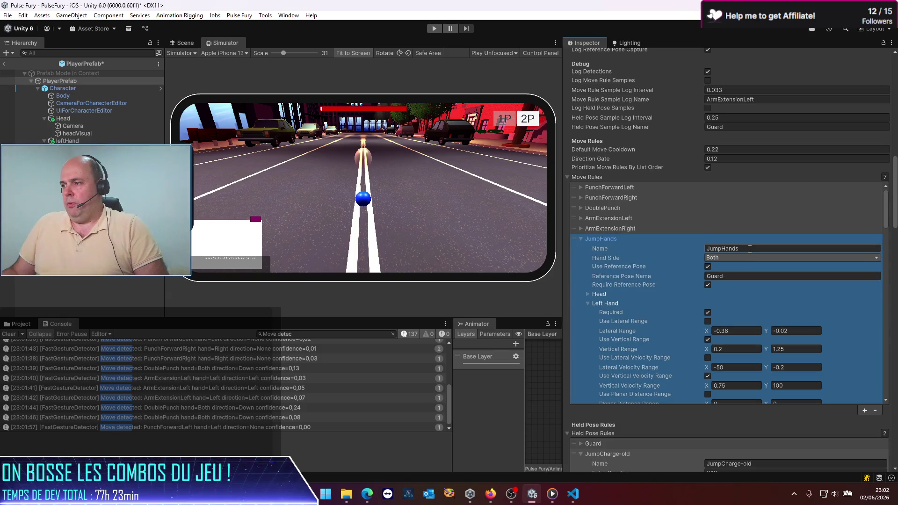
{"action": "left_click", "coordinate": [758, 251]}
{"action": "left_click", "coordinate": [755, 249]}
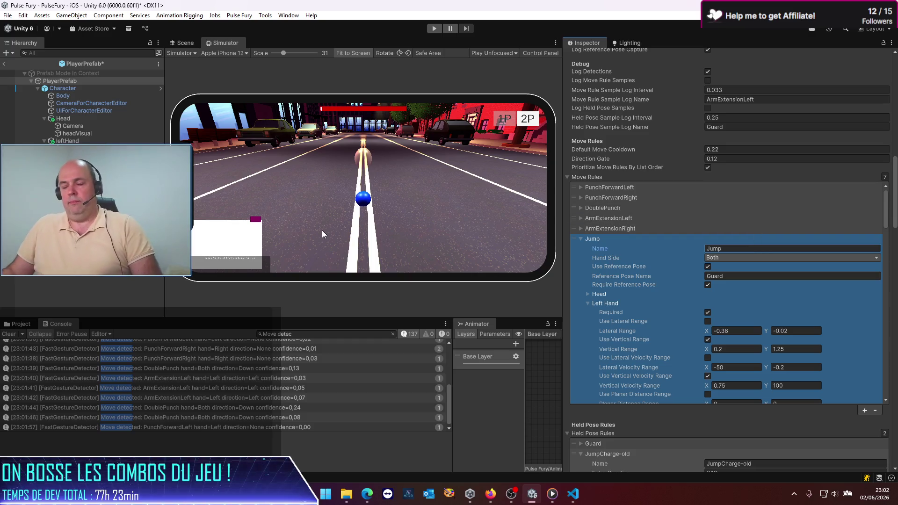
{"action": "key", "text": "ctrl+s"}
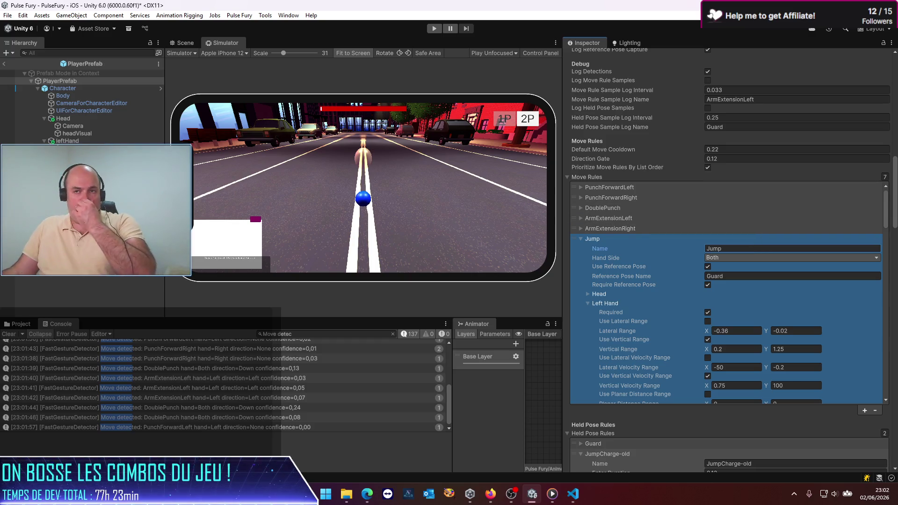
Start a new play test to check the Jump and JumpHeadWip detections in the Console.
{"action": "left_click", "coordinate": [435, 28]}
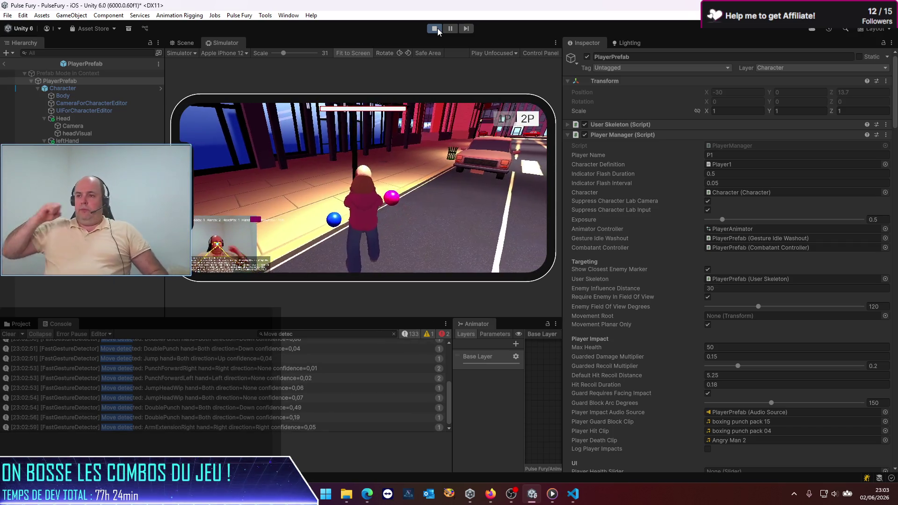
Stop the play-test and exit prefab mode back to the scene.
{"action": "left_click", "coordinate": [437, 28]}
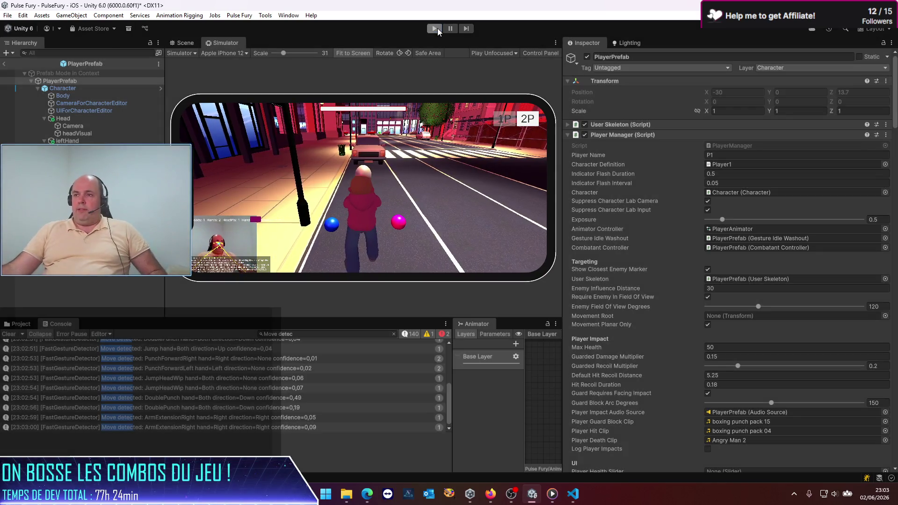
{"action": "left_click", "coordinate": [4, 64]}
{"action": "scroll", "coordinate": [72, 297], "scroll_direction": "down", "scroll_amount": 9}
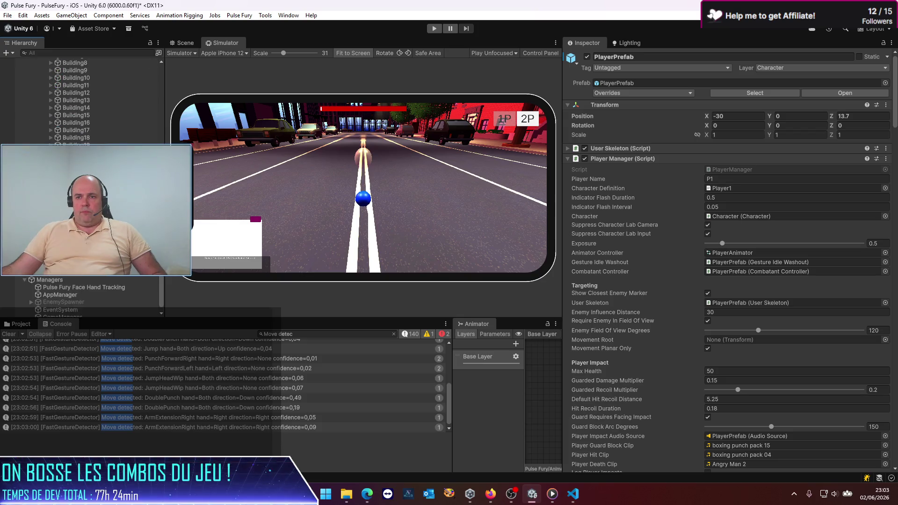
Show EnemySpawner's settings (four enemy prefabs, four spawn points) and restart Play.
{"action": "left_click", "coordinate": [72, 298]}
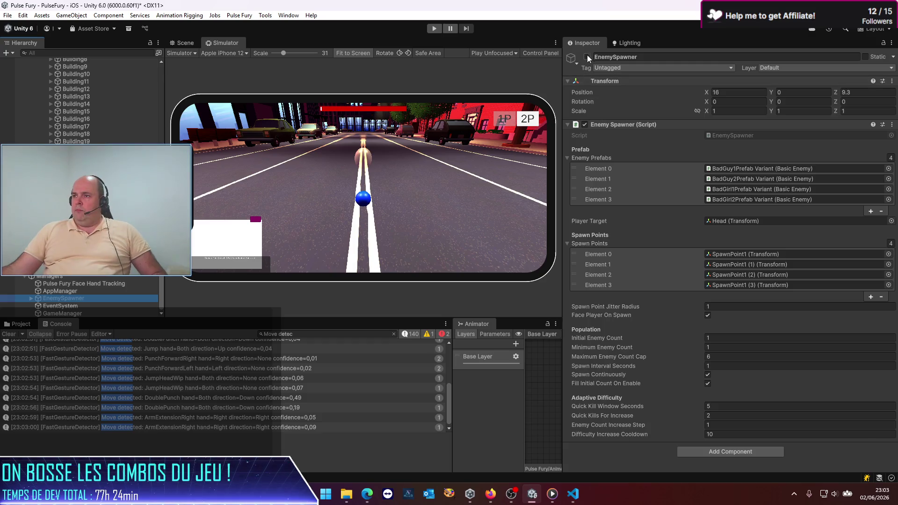
{"action": "left_click", "coordinate": [501, 216]}
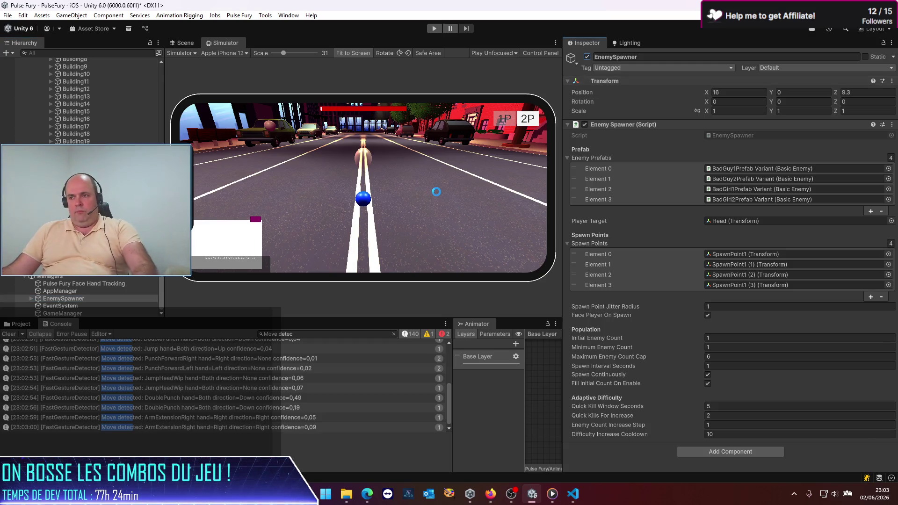
{"action": "left_click", "coordinate": [430, 31]}
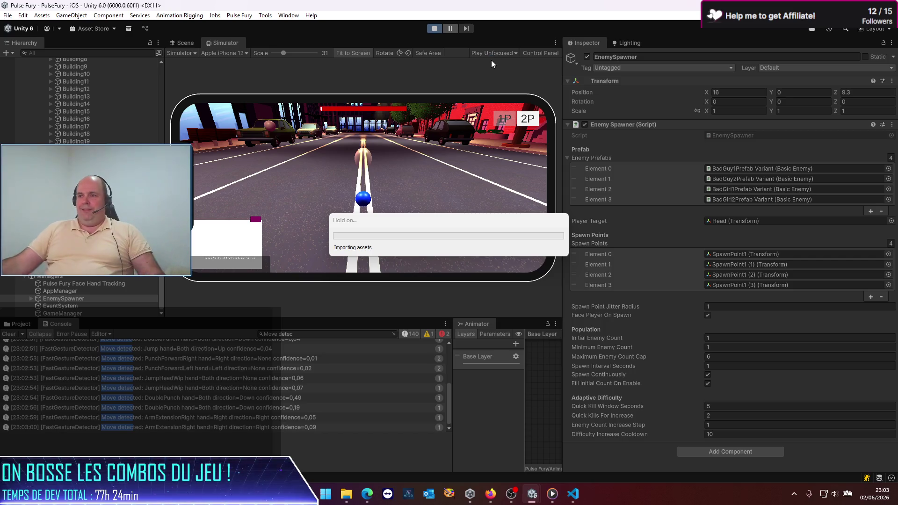
Maximize the Simulator to play-test full-size, then briefly launch Notepad and minimize it.
{"action": "left_click", "coordinate": [556, 42]}
{"action": "left_click", "coordinate": [603, 68]}
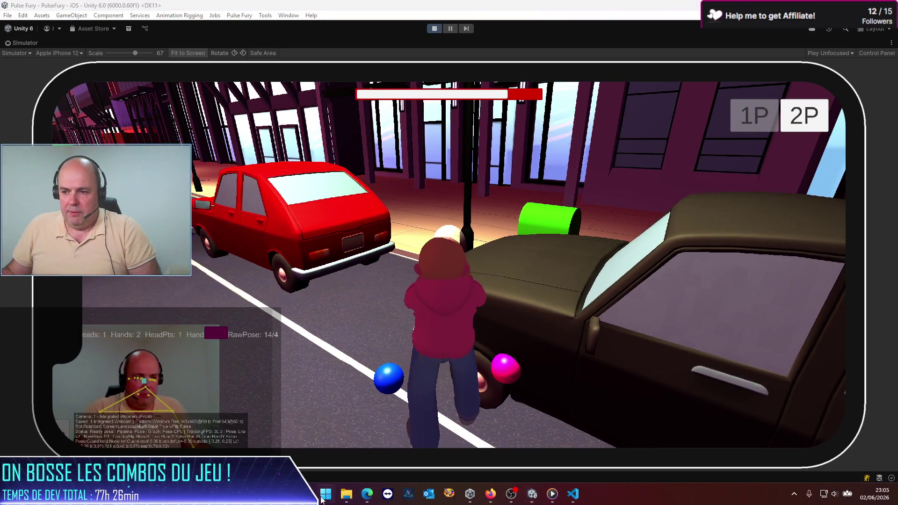
{"action": "left_click", "coordinate": [323, 497]}
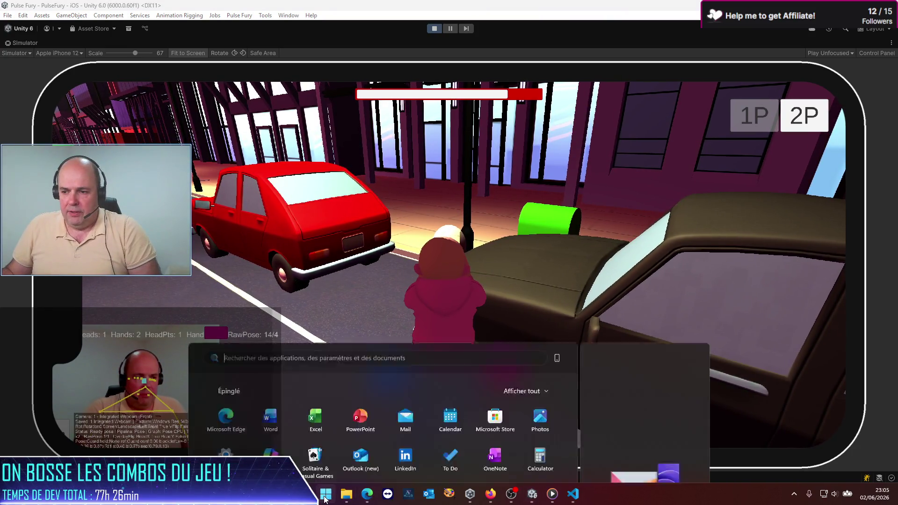
{"action": "type", "text": "notepad"}
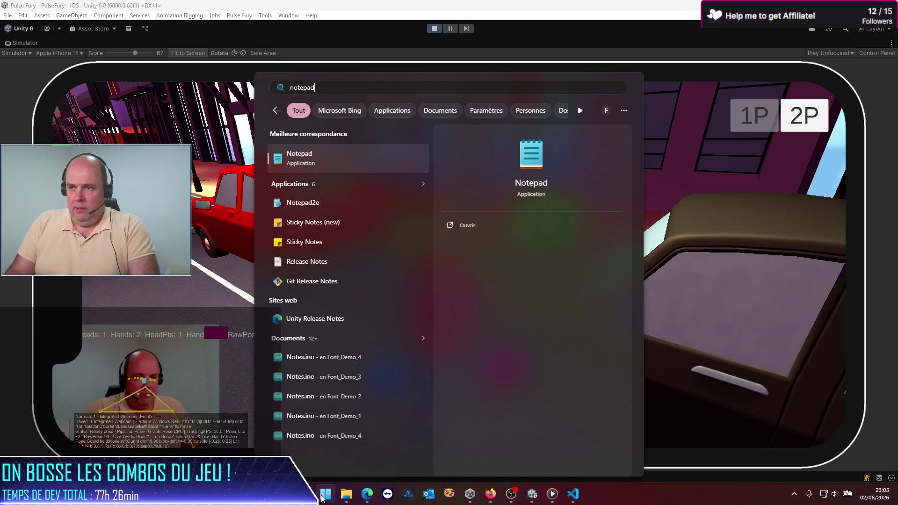
{"action": "key", "text": "Return"}
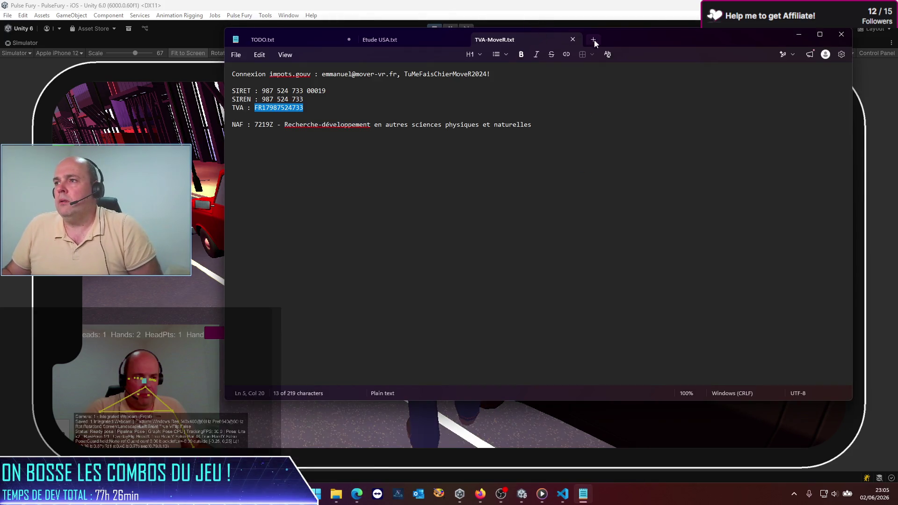
{"action": "left_click", "coordinate": [798, 34]}
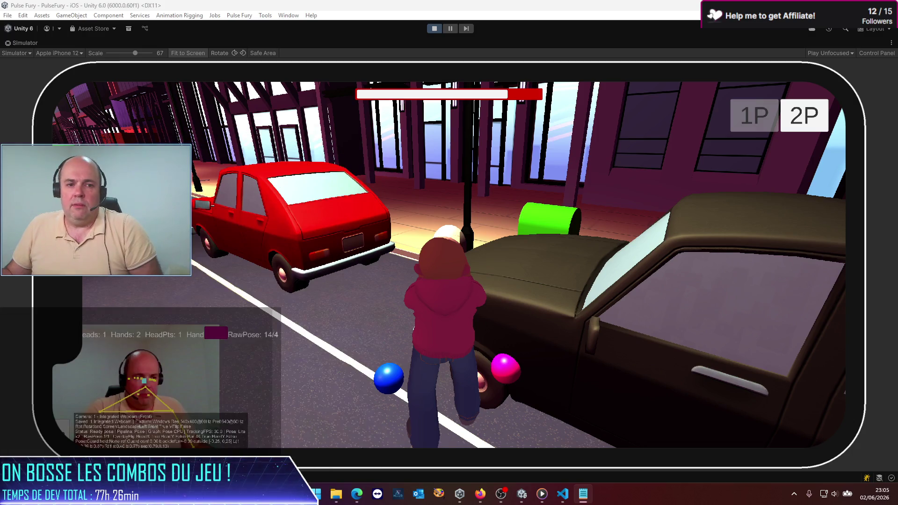